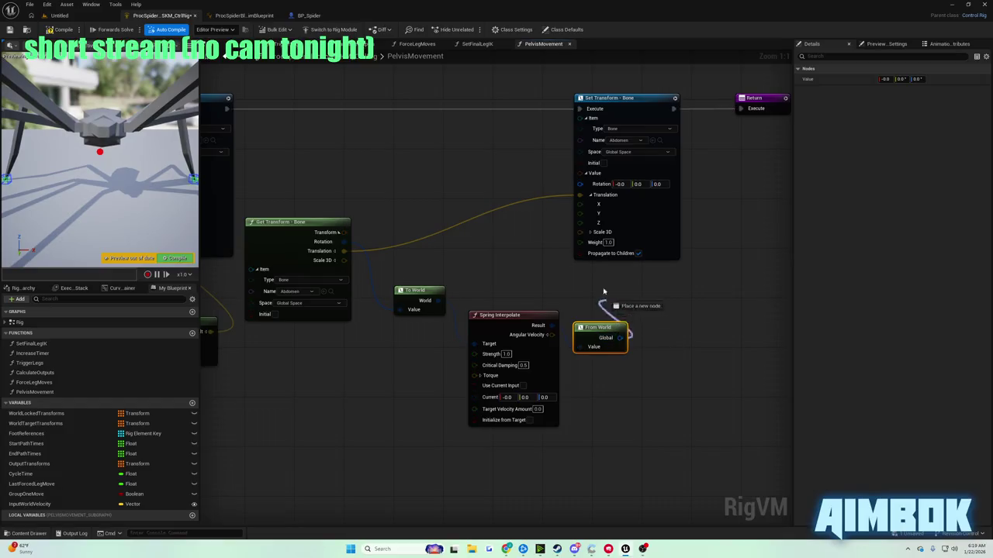
Feed From World's Global output into the abdomen Set Transform Translation and play-test the walking spider.
left_click_drag(578, 188, 579, 191)
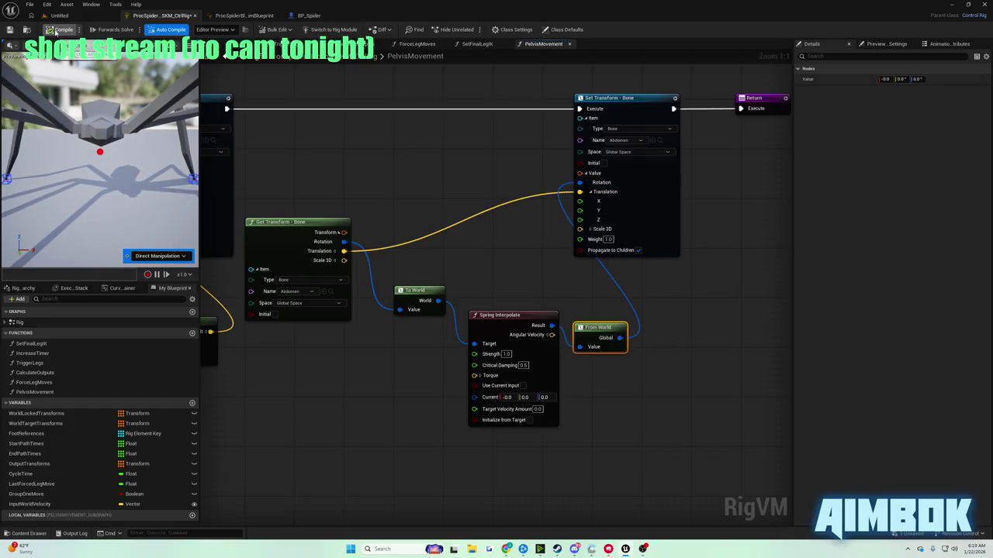
left_click(55, 15)
left_click(192, 29)
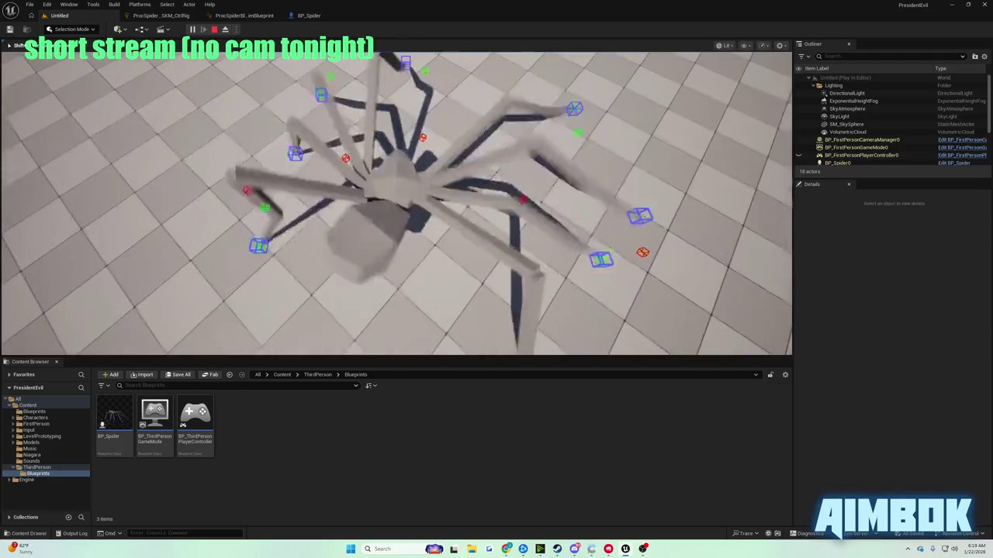
key("Escape")
Bring the procedural animation tutorial back up full screen.
mouse_move(508, 551)
left_click(472, 499)
double_click(464, 239)
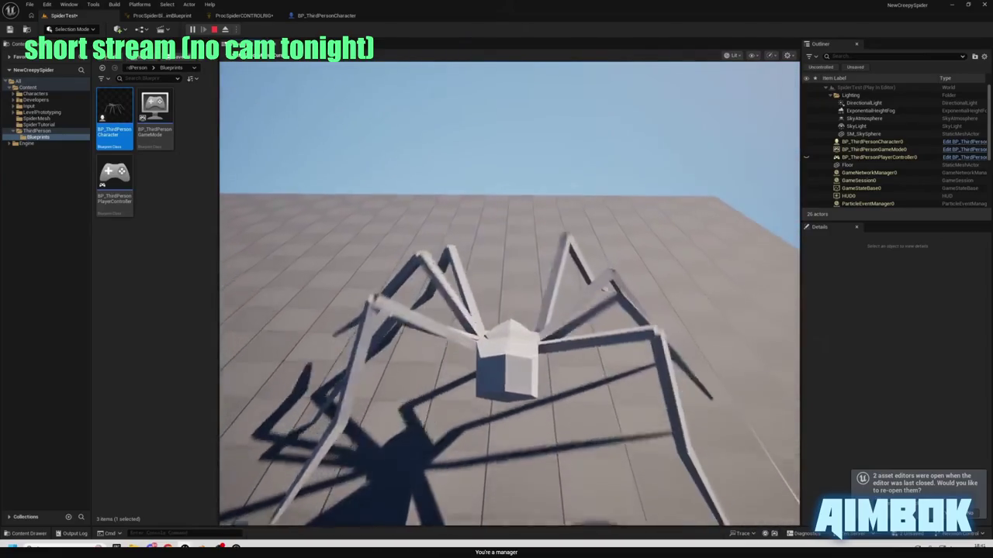
Watch the tutorial's pelvis spring-interpolation part, then exit full screen and return to the Unreal editor.
key("Escape")
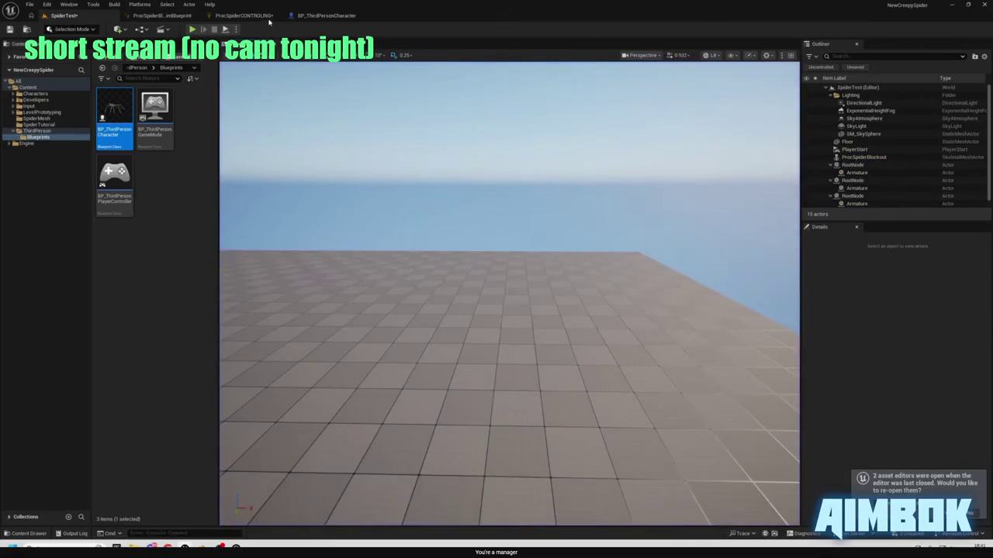
left_click(267, 16)
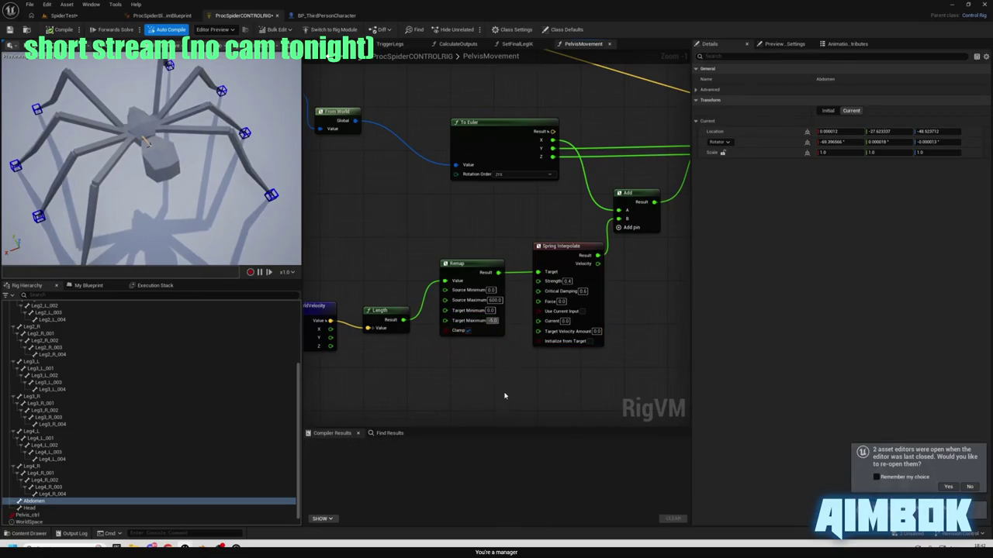
scroll(504, 396, "down", 3)
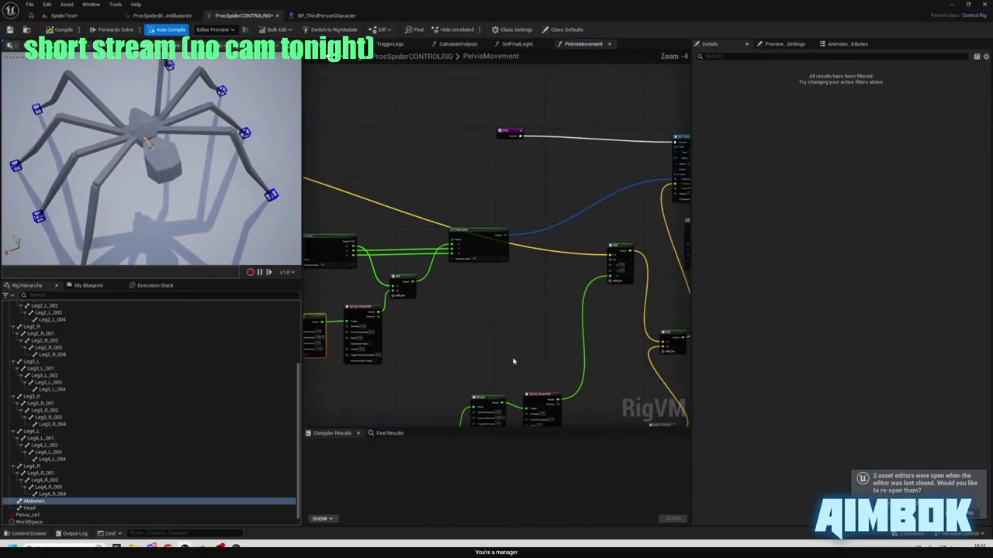
left_click_drag(513, 362, 476, 347)
scroll(513, 327, "up", 5)
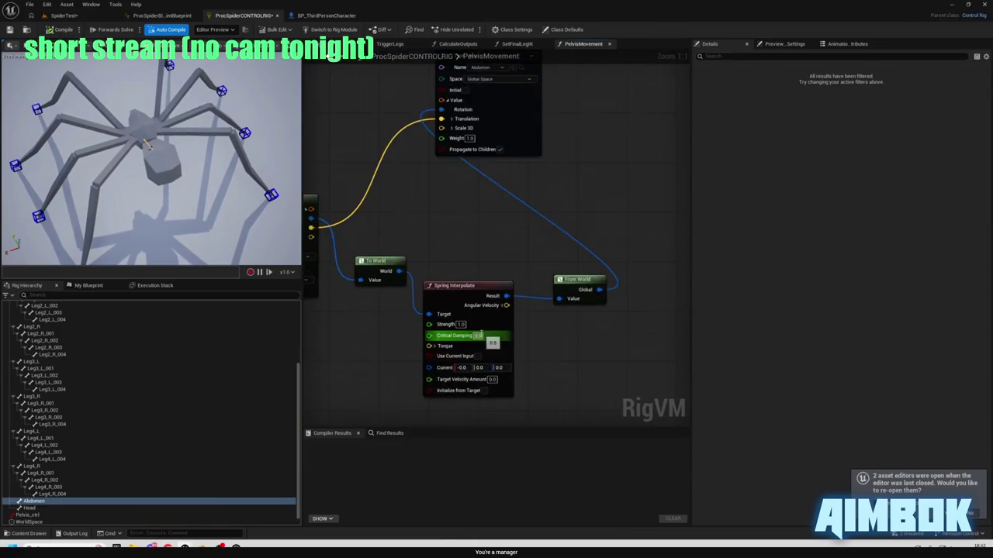
left_click_drag(462, 239, 499, 225)
left_click(497, 311)
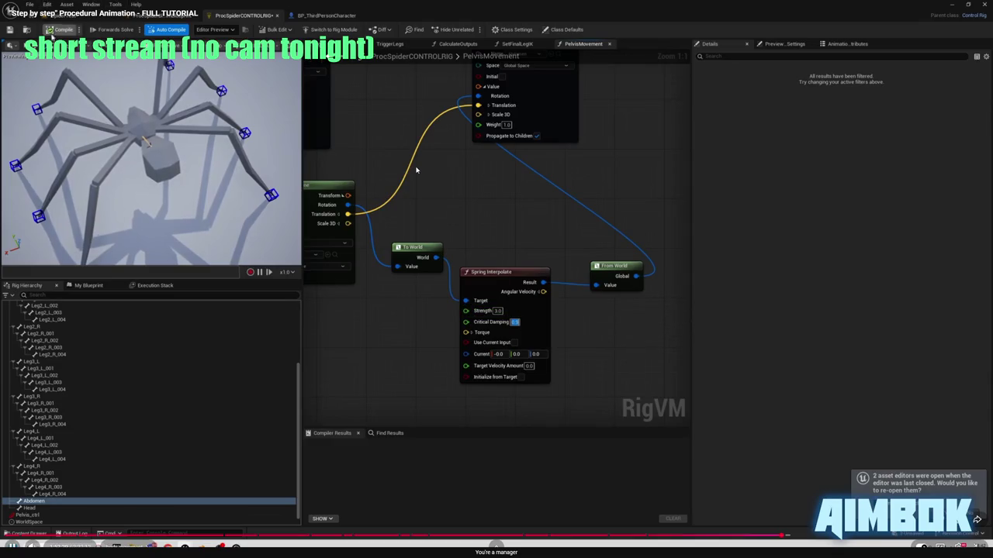
key("Escape")
left_click(173, 27)
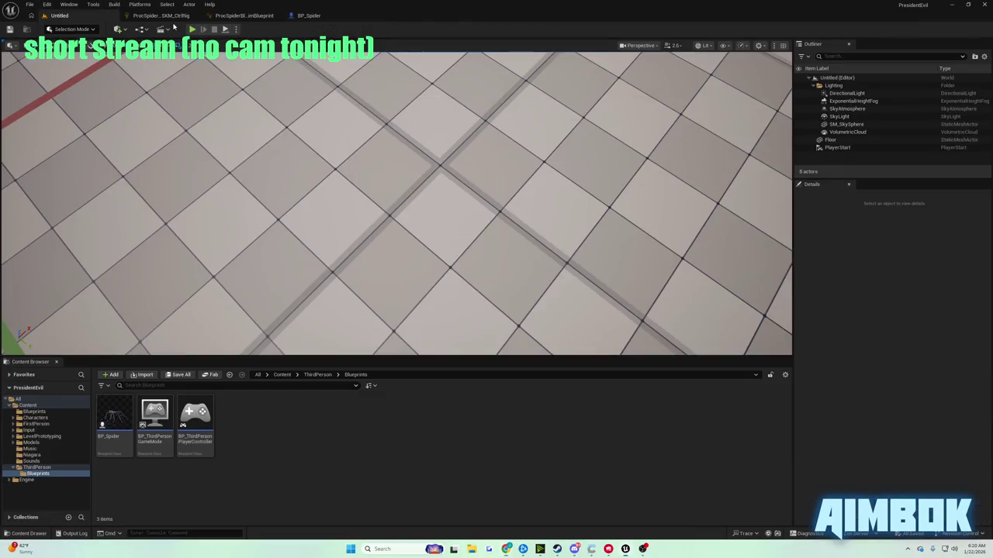
Recompile ProcSpider_SKM_CtrlRig with Spring Interpolate Strength 3.0 and return to the tutorial.
left_click(170, 17)
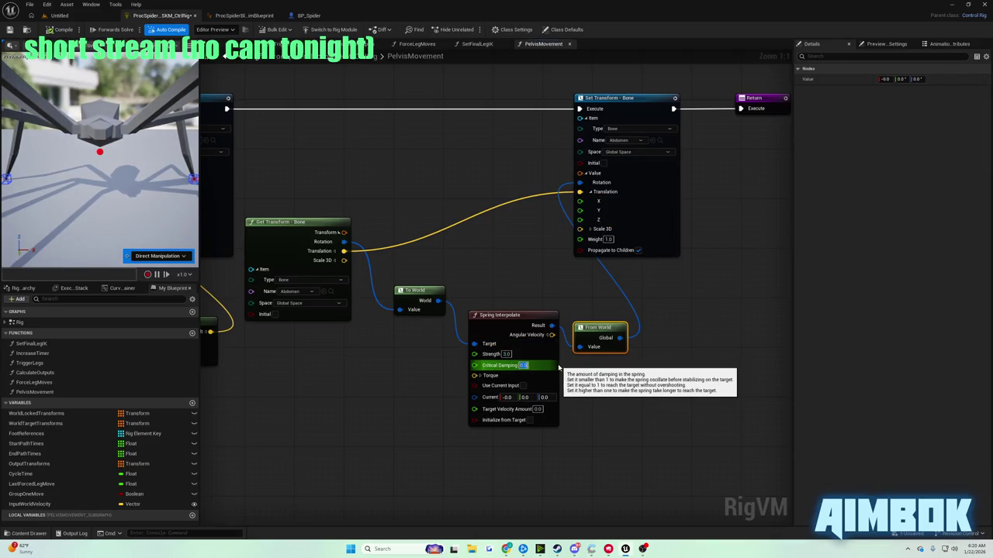
left_click(48, 29)
left_click(506, 549)
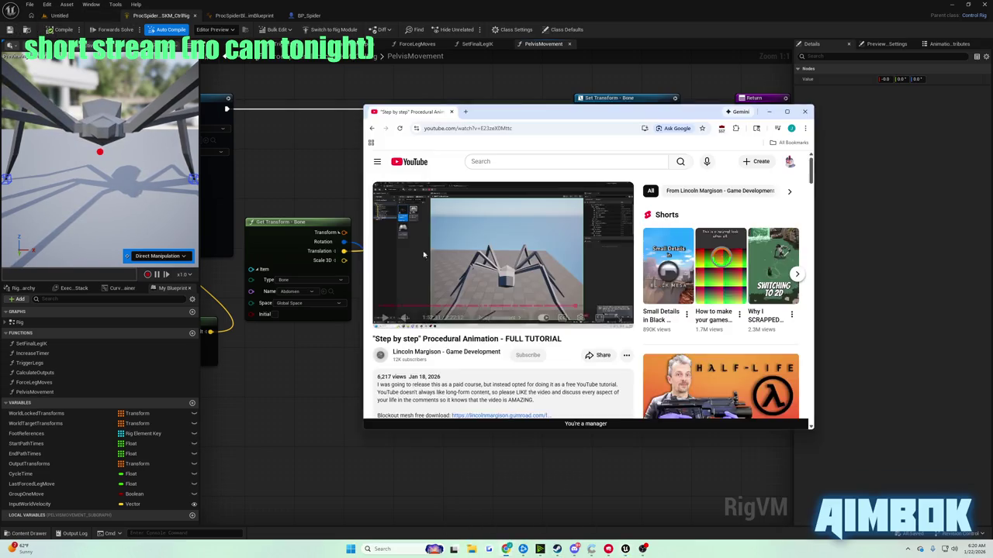
Play the tutorial full screen through its leg-trigger section.
double_click(470, 208)
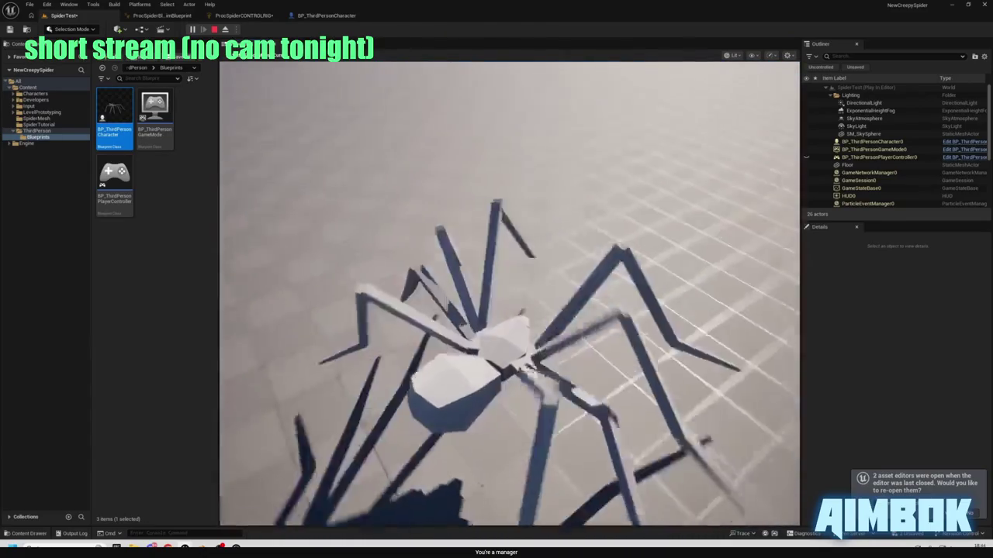
key("Escape")
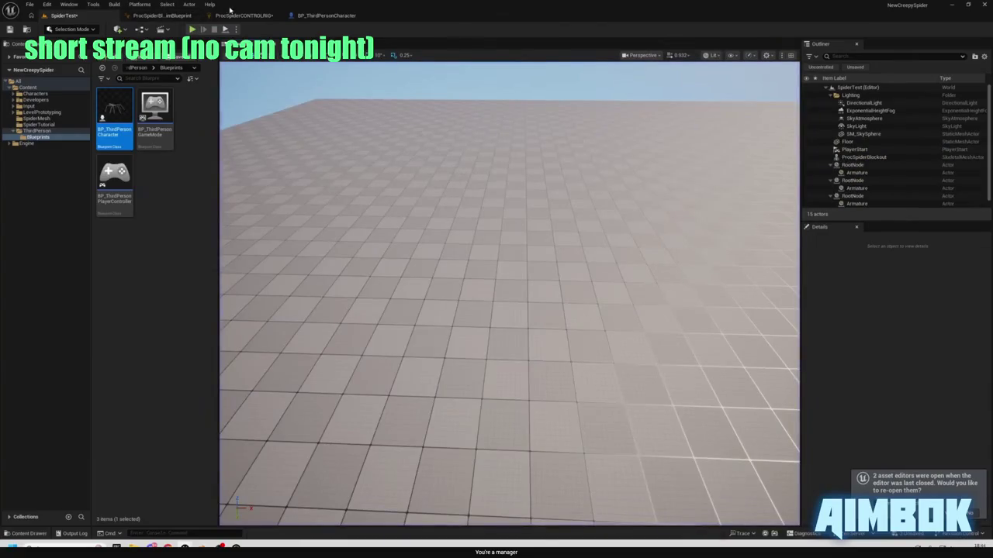
left_click(231, 14)
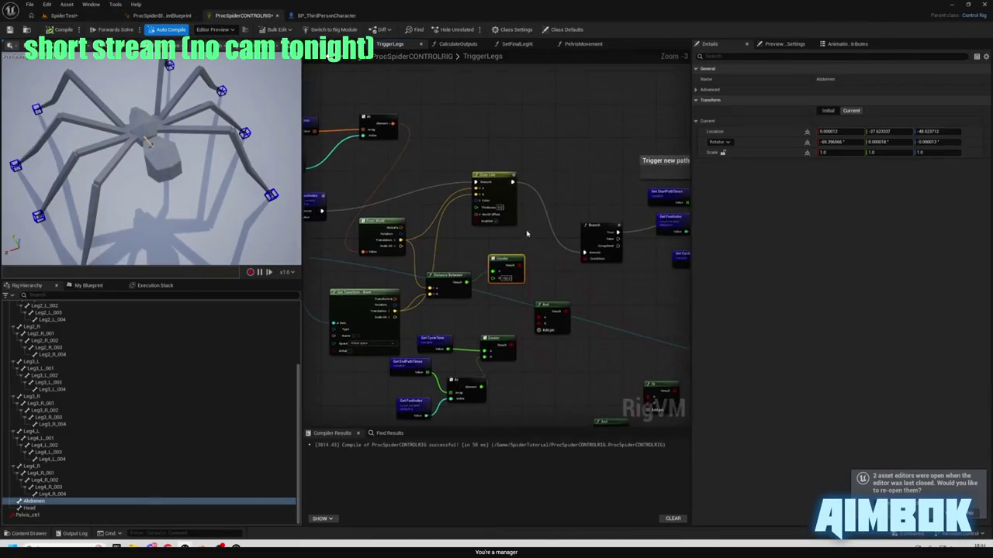
scroll(496, 294, "up", 2)
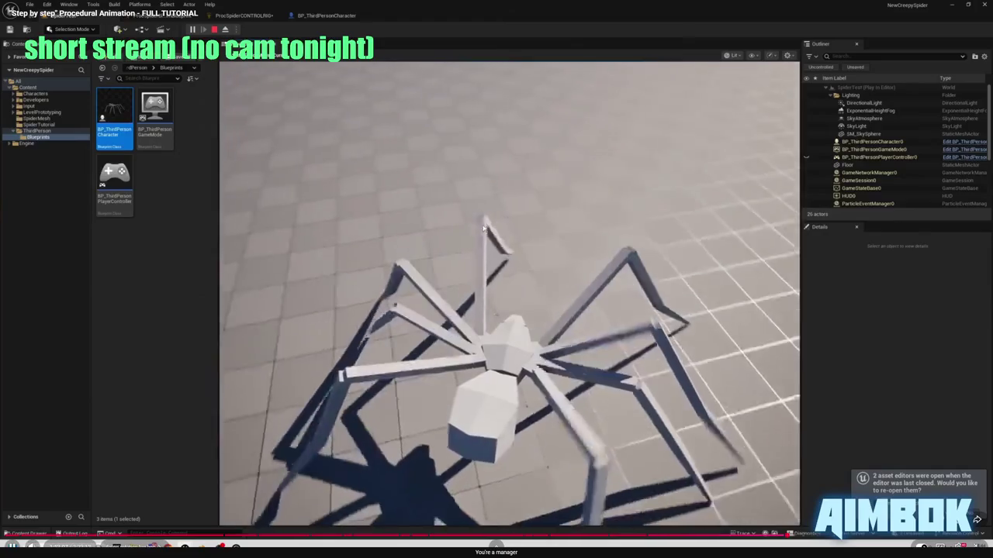
Pause the tutorial and return to the spider's TriggerLegs graph in Unreal.
left_click(462, 223)
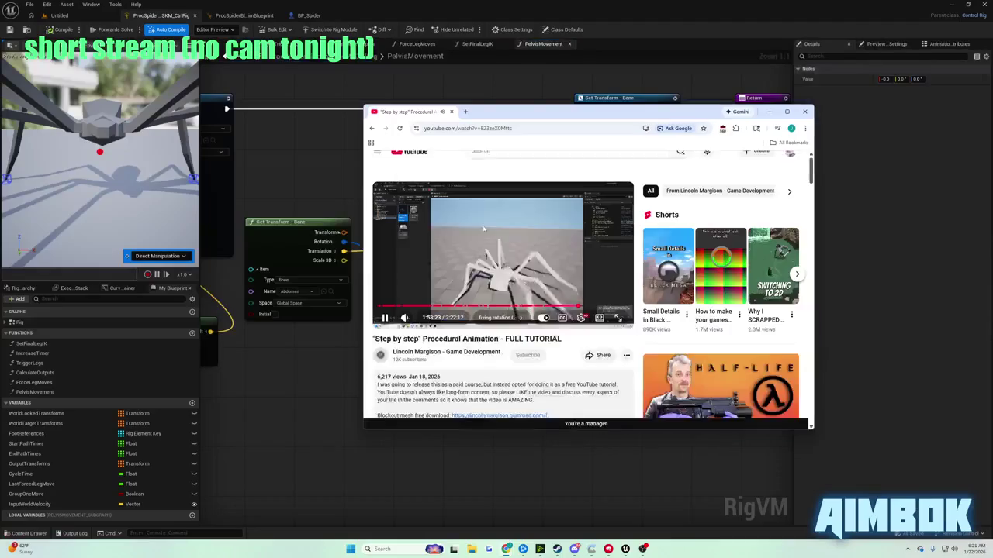
key("Escape")
left_click(356, 121)
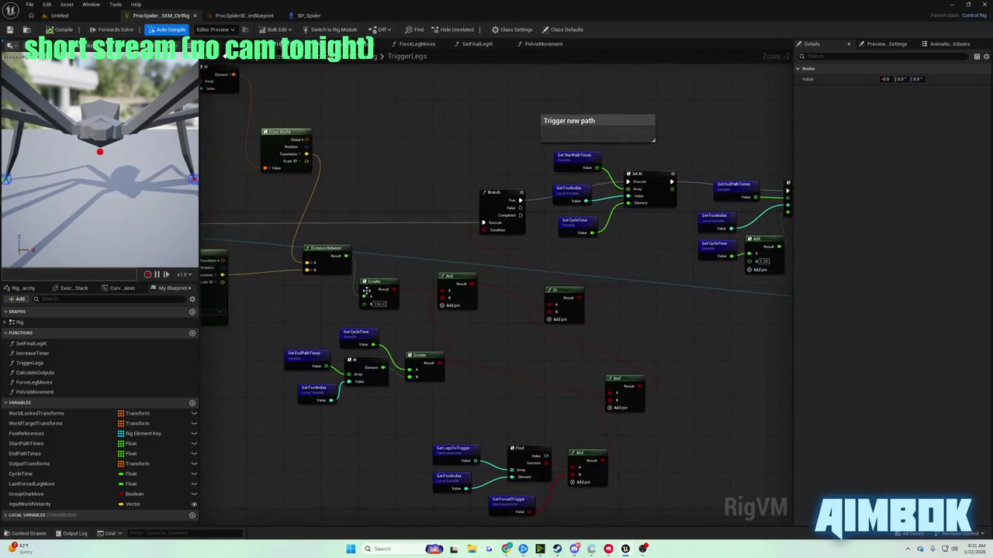
Raise the Greater node's B distance threshold in TriggerLegs from 150 to 300.0.
scroll(366, 290, "up", 2)
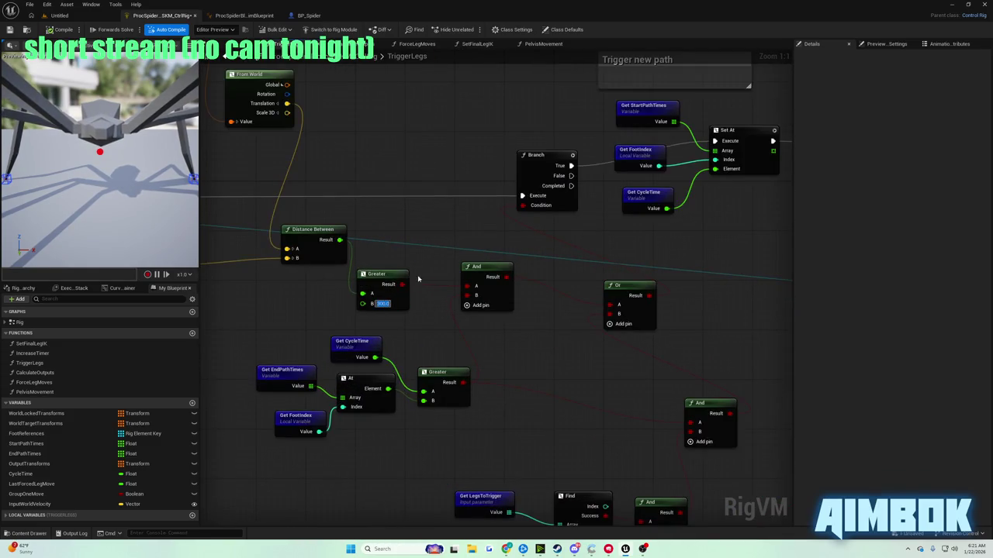
left_click(52, 17)
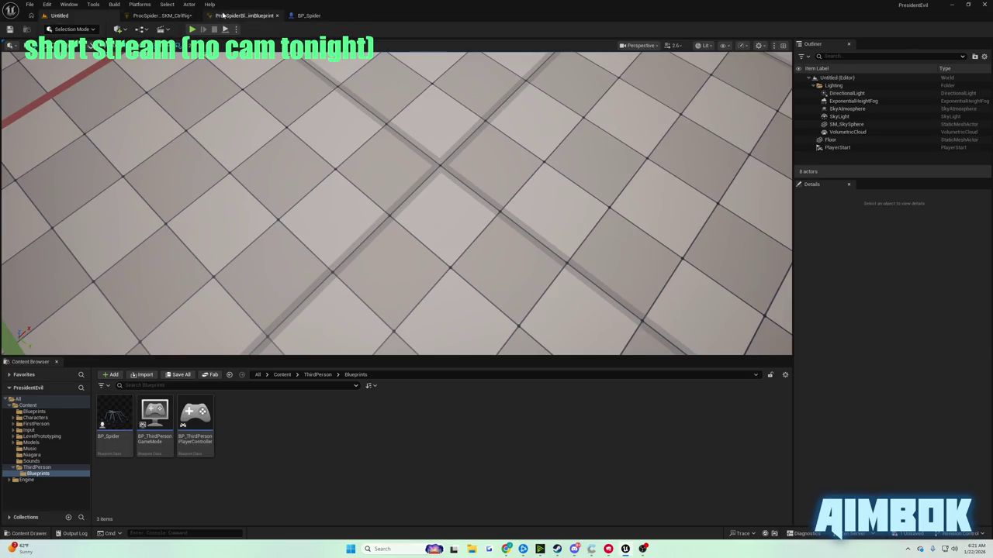
left_click(222, 16)
left_click(136, 17)
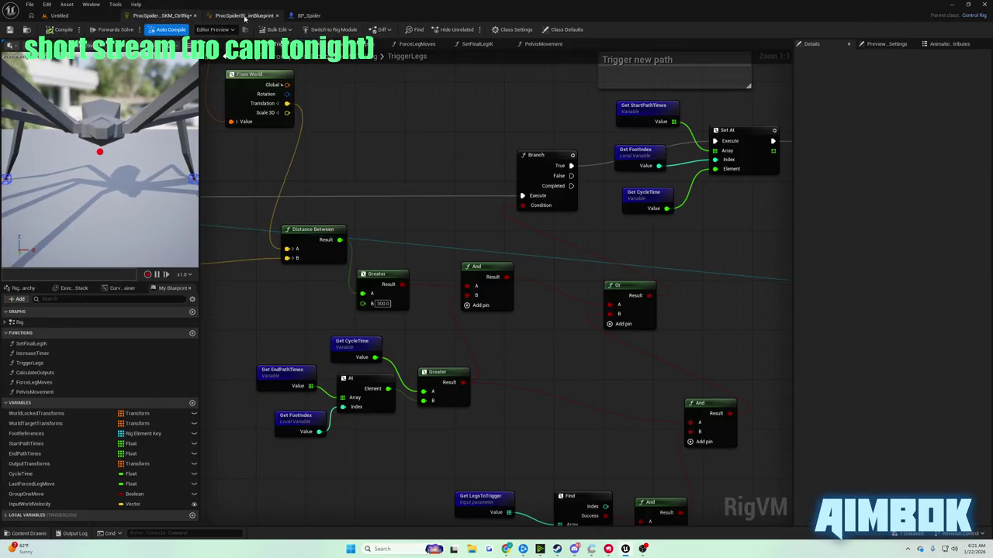
left_click(245, 17)
Play-test the spider in the Untitled level, then bring the tutorial back up.
left_click(60, 15)
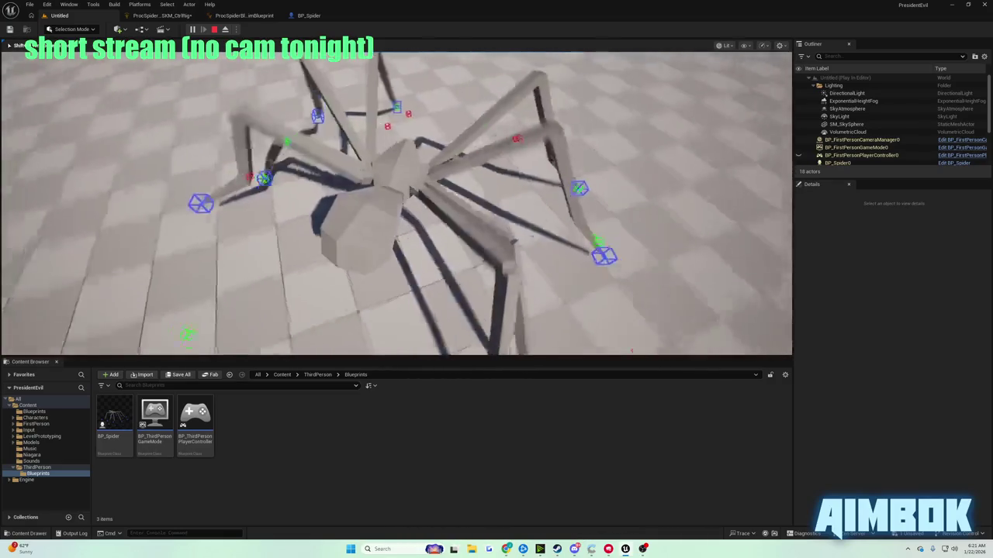
key("Escape")
left_click(477, 525)
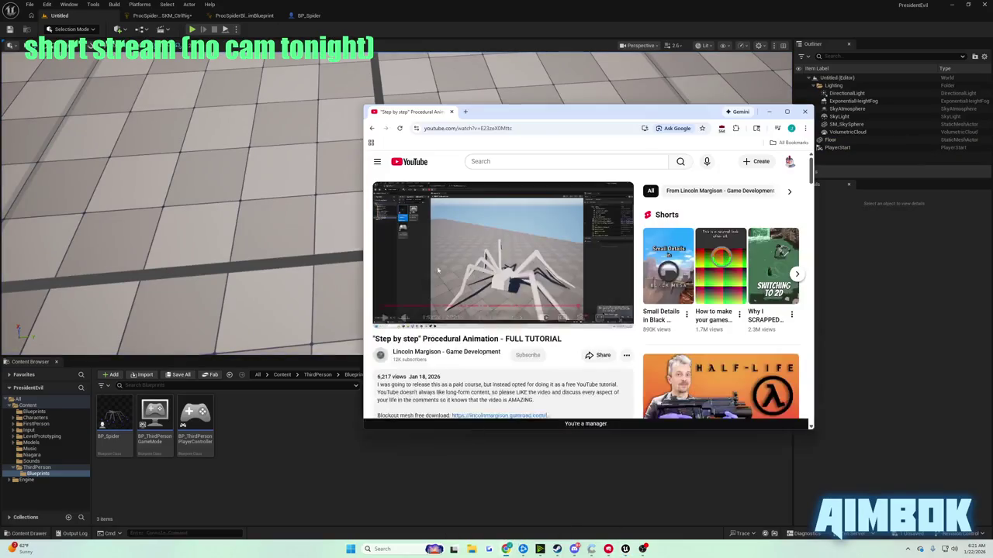
Watch the tutorial's CycleTime Add node edit full screen, pausing once, then exit full screen.
double_click(512, 284)
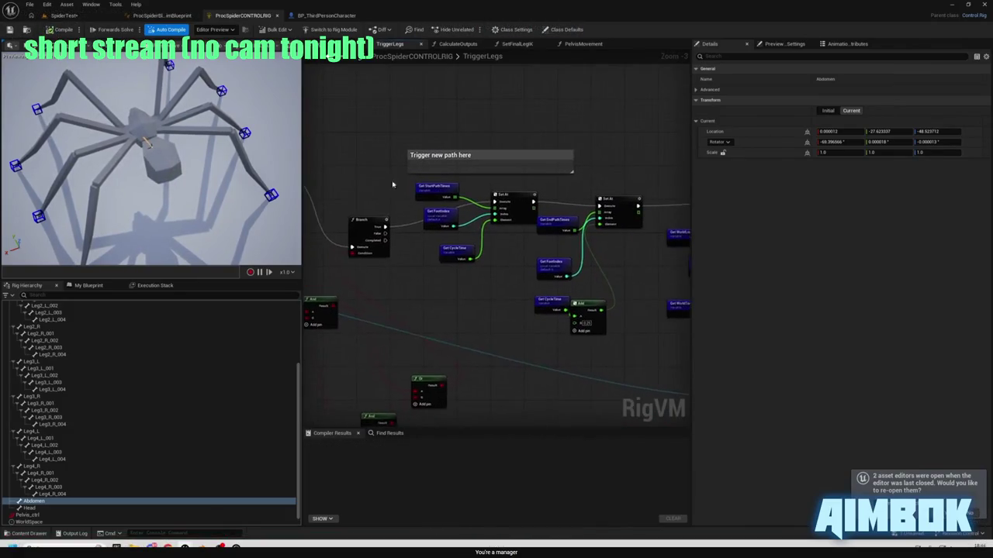
scroll(483, 305, "up", 2)
left_click(458, 301)
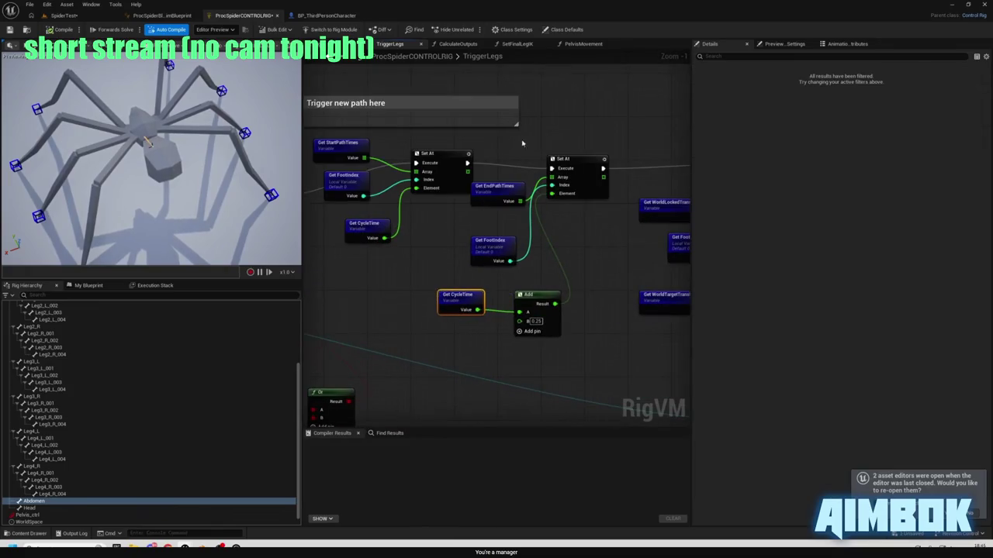
scroll(508, 139, "down", 1)
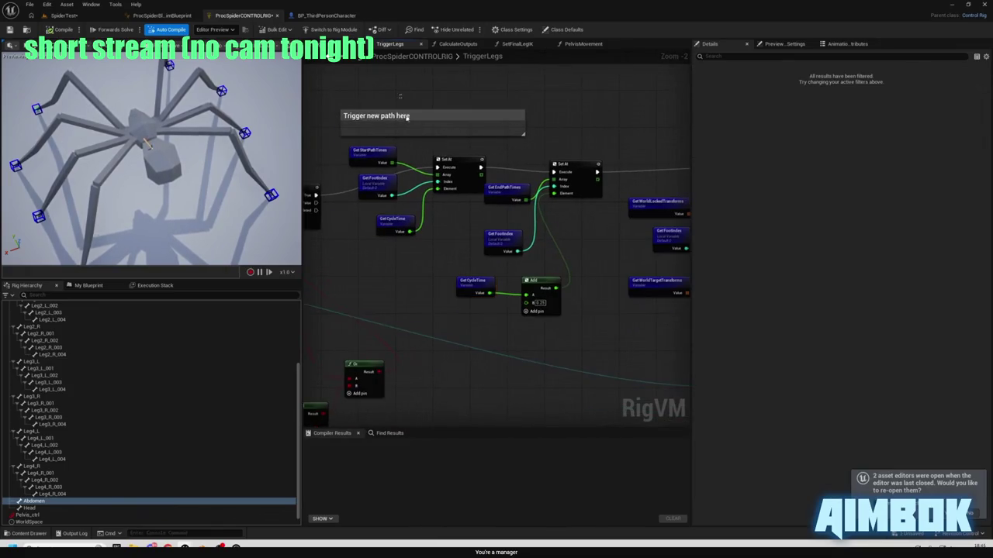
left_click(406, 116)
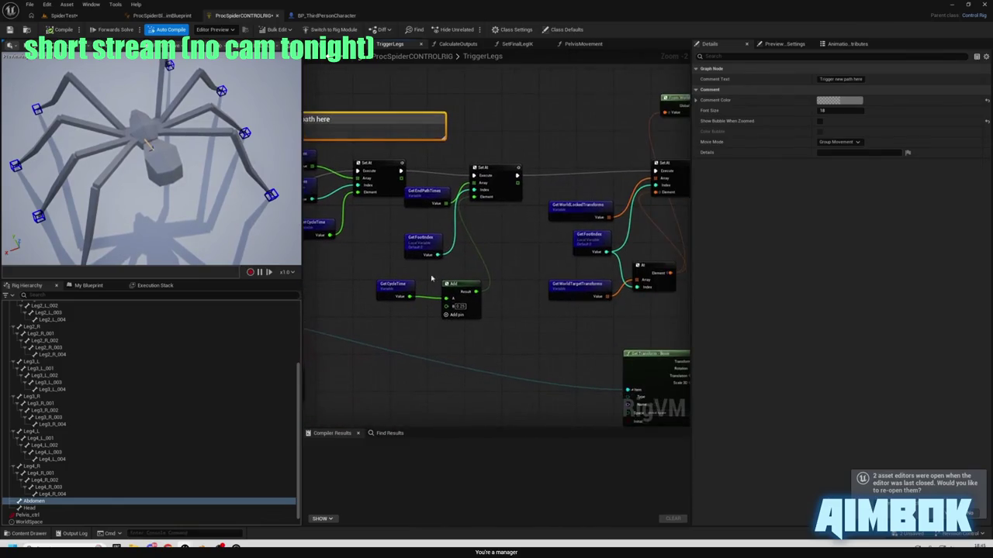
left_click(405, 283)
left_click(514, 181)
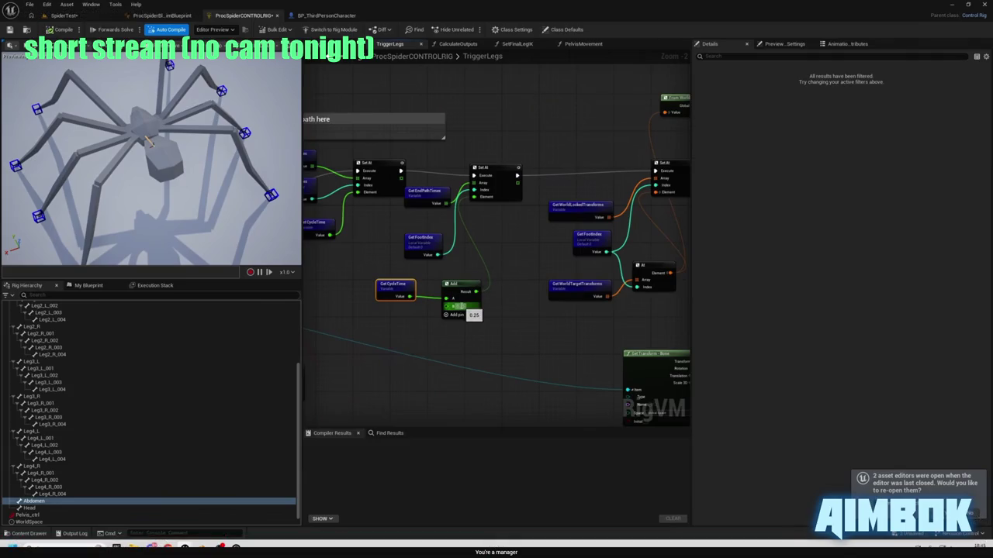
mouse_move(517, 176)
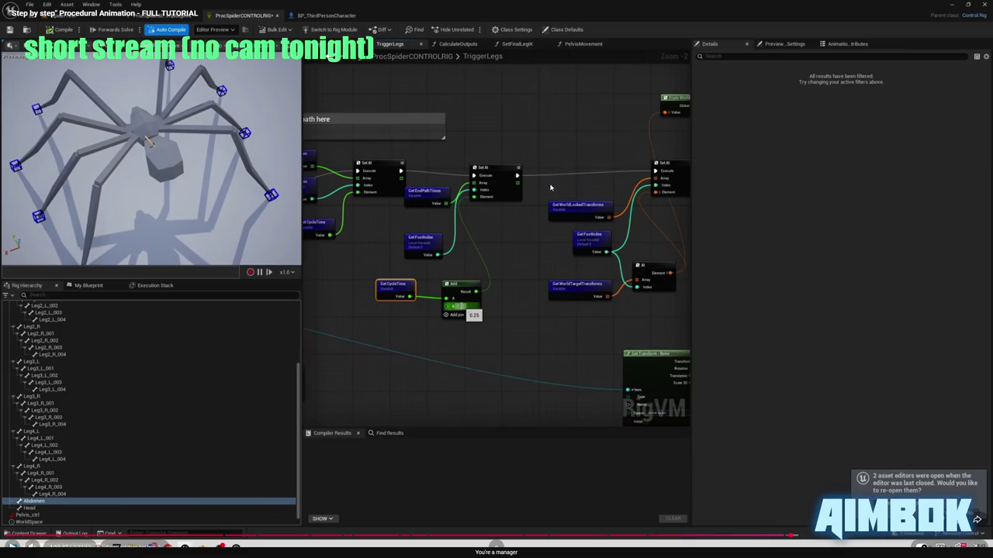
left_click(549, 188)
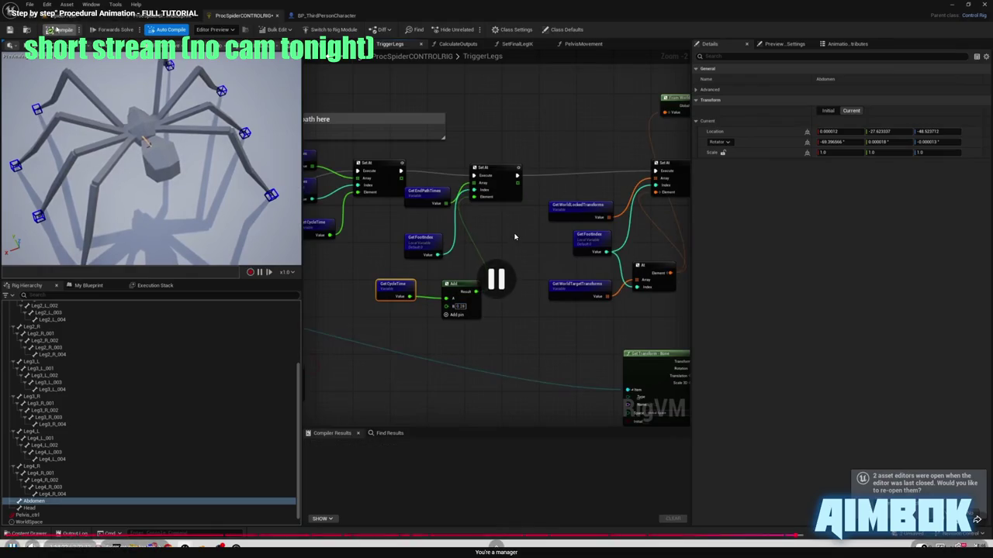
key("Escape")
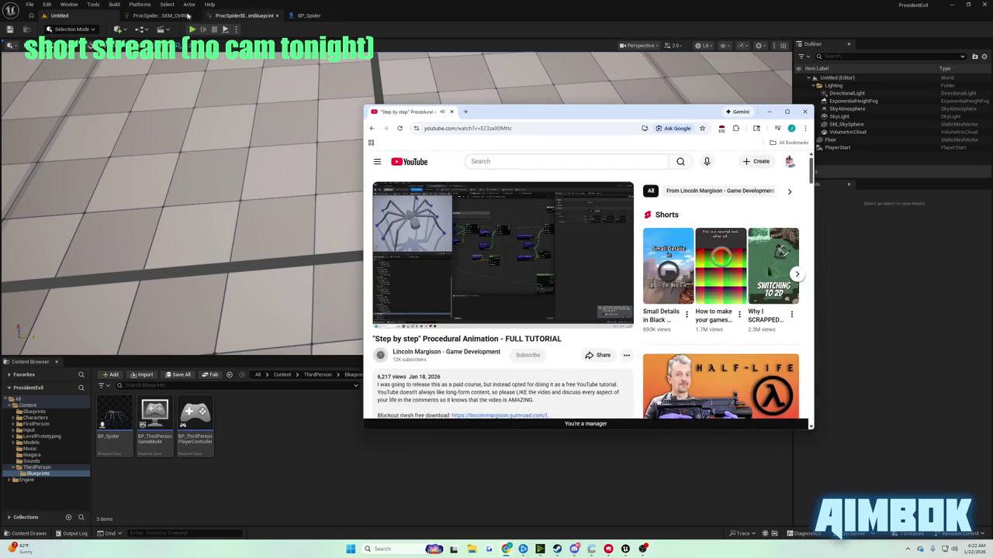
Pan and zoom the TriggerLegs graph to show the StartPathTimes and EndPathTimes nodes.
left_click(187, 16)
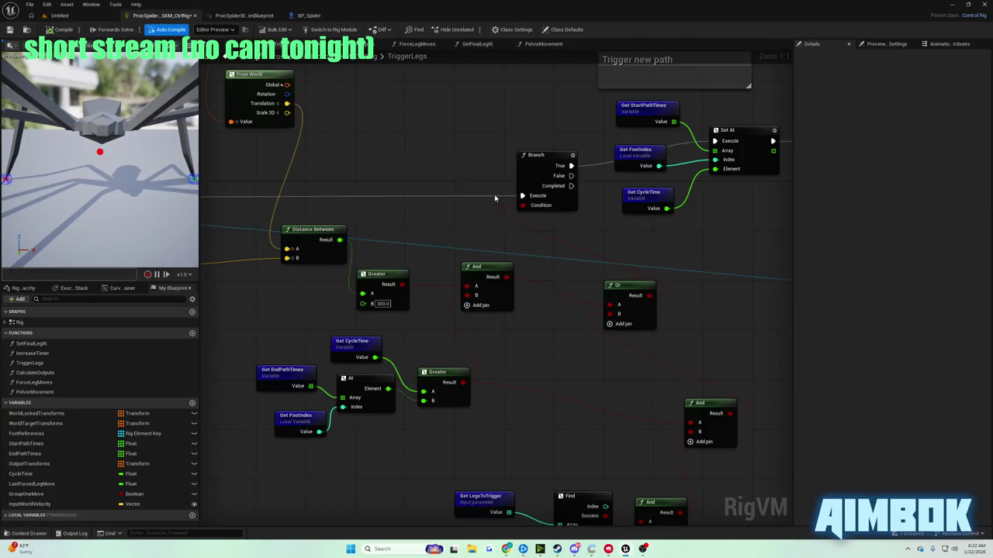
scroll(494, 199, "down", 5)
left_click_drag(699, 295, 400, 290)
scroll(399, 290, "up", 5)
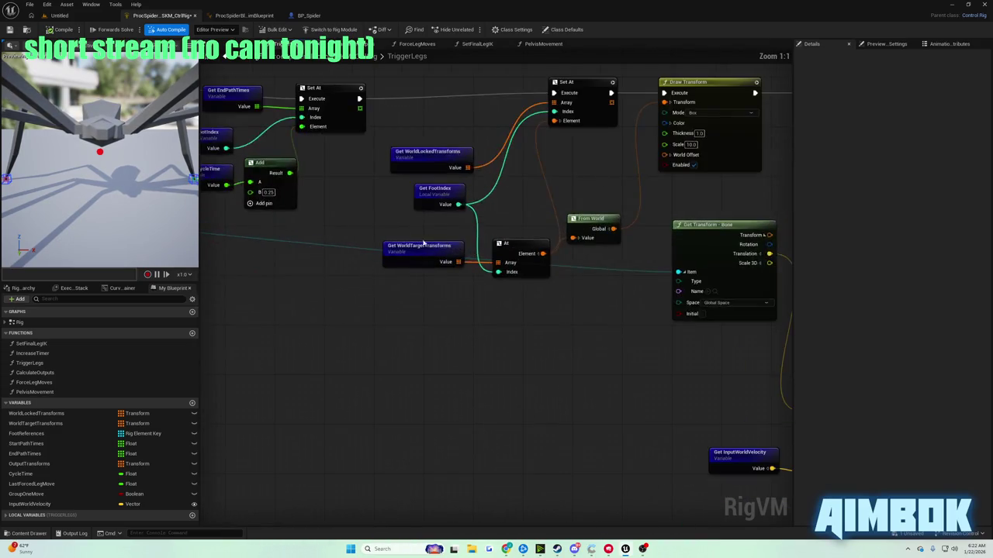
left_click_drag(670, 295, 564, 297)
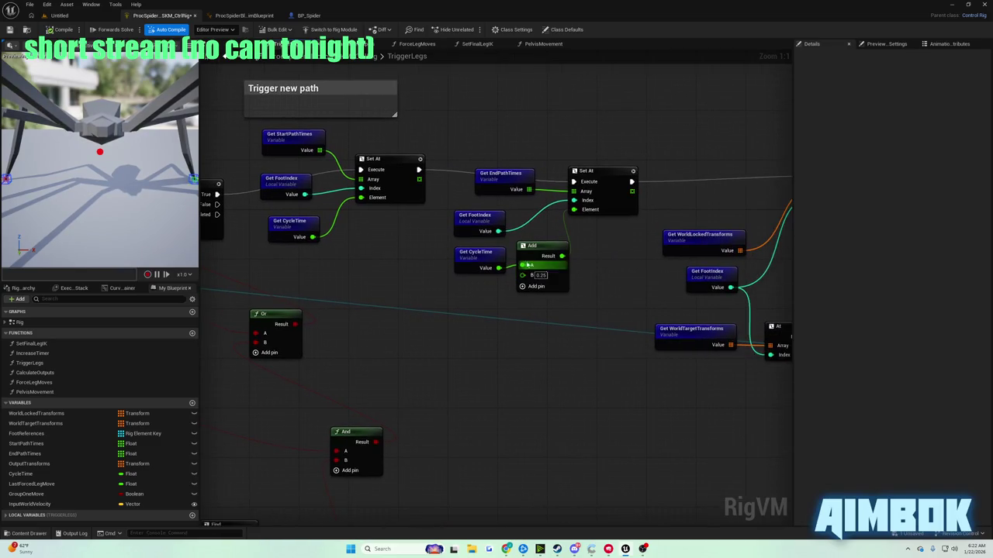
Check the tutorial, then pan the graph to the Branch and Set At nodes.
left_click(506, 549)
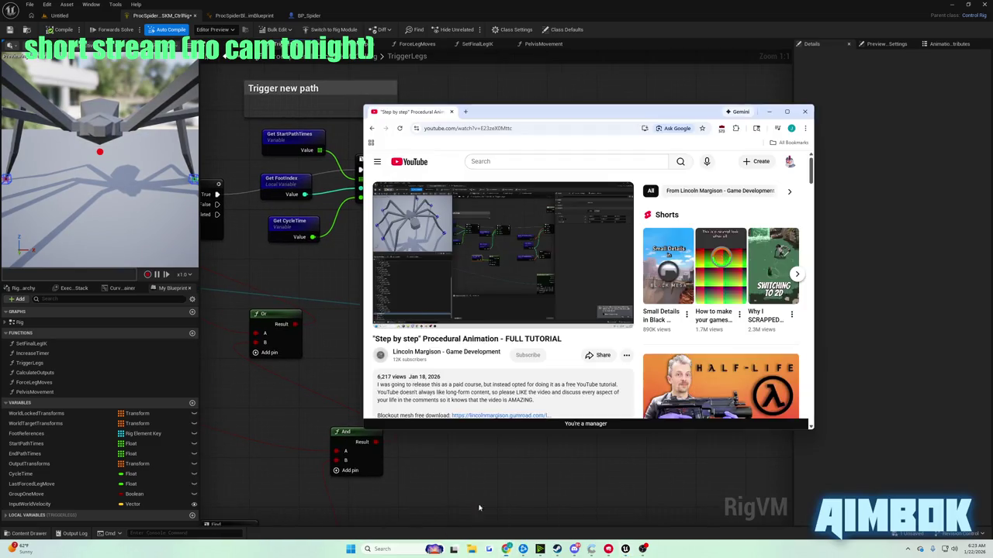
double_click(451, 228)
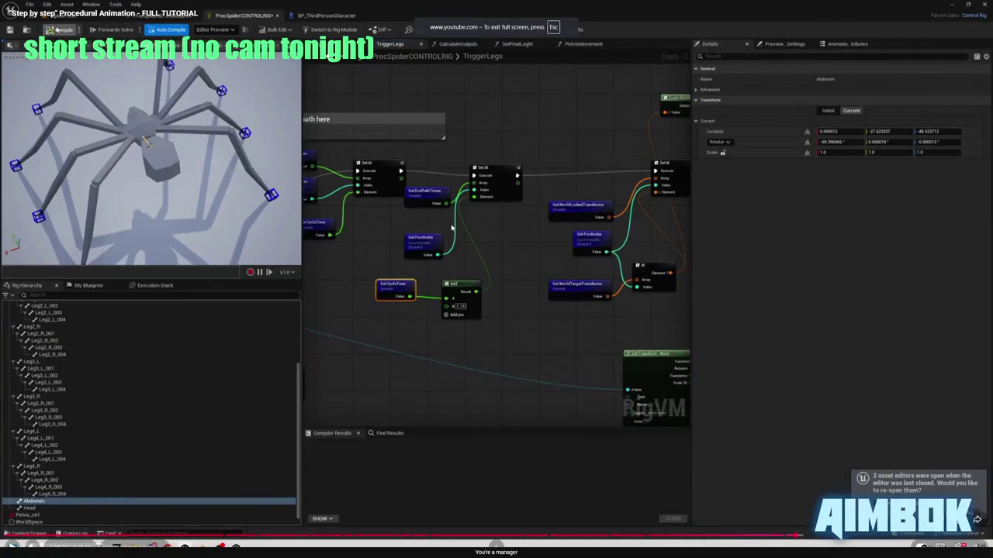
key("Escape")
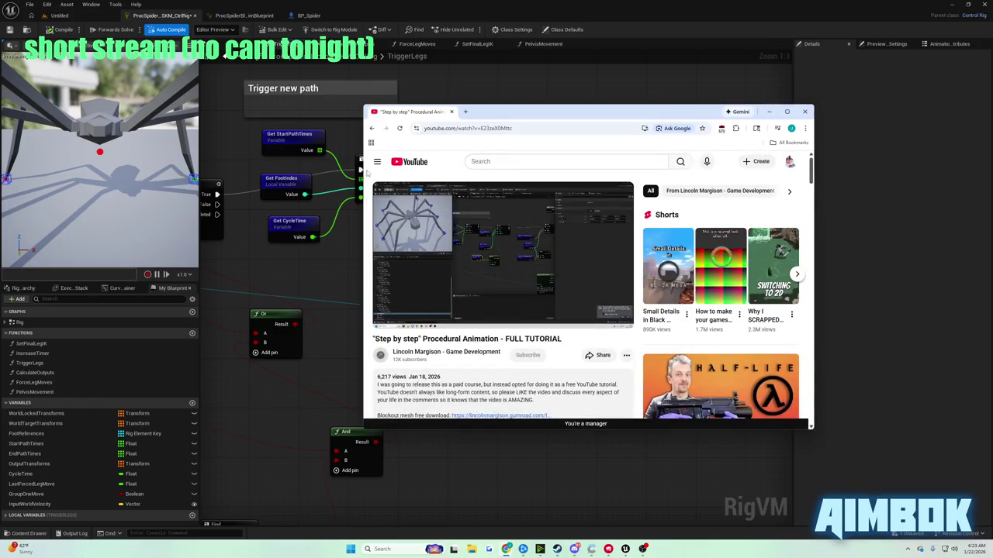
left_click(265, 129)
mouse_move(264, 129)
left_mouse_down()
mouse_move(719, 224)
mouse_move(466, 214)
left_mouse_up()
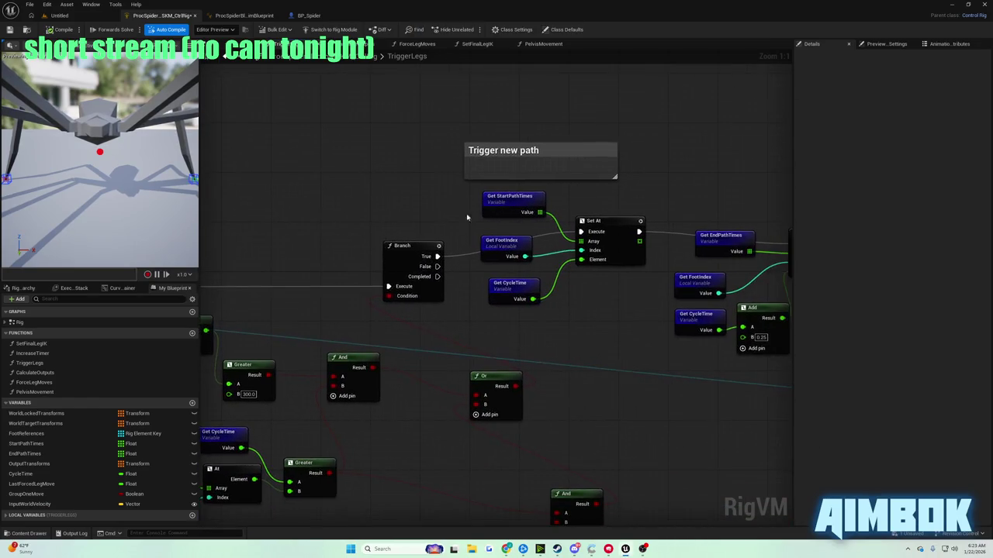
scroll(574, 421, "down", 5)
scroll(401, 269, "up", 3)
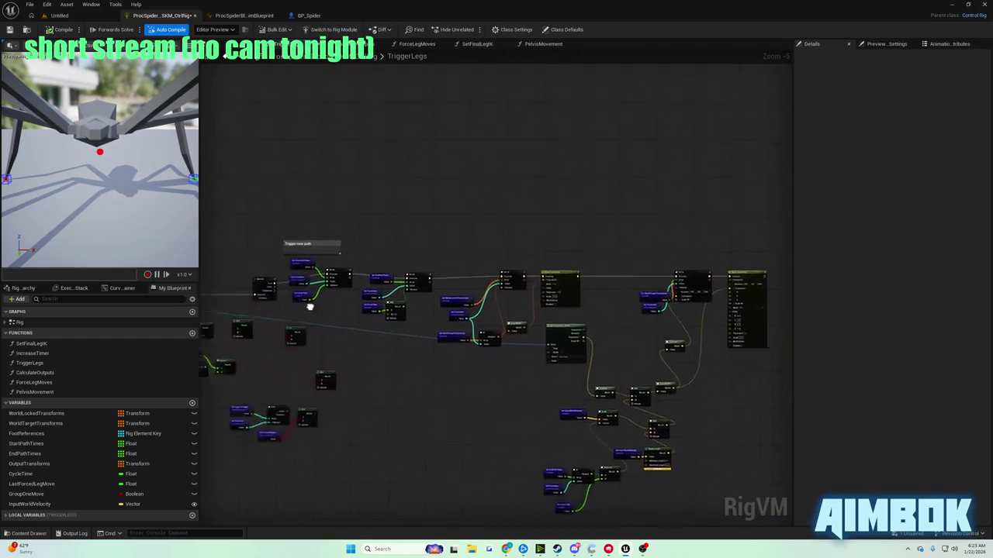
Reopen the tutorial video full screen, then switch back to the editor.
left_click(523, 549)
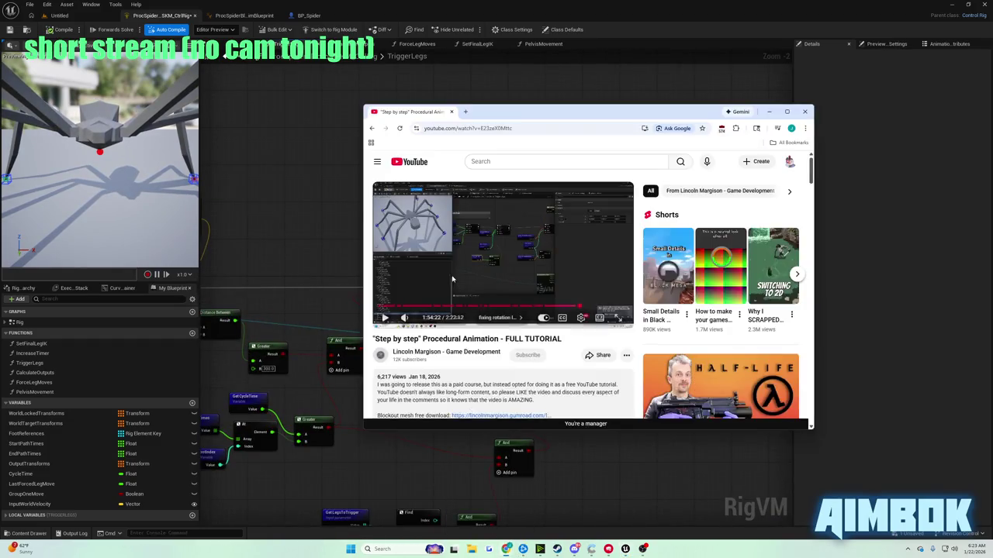
double_click(450, 273)
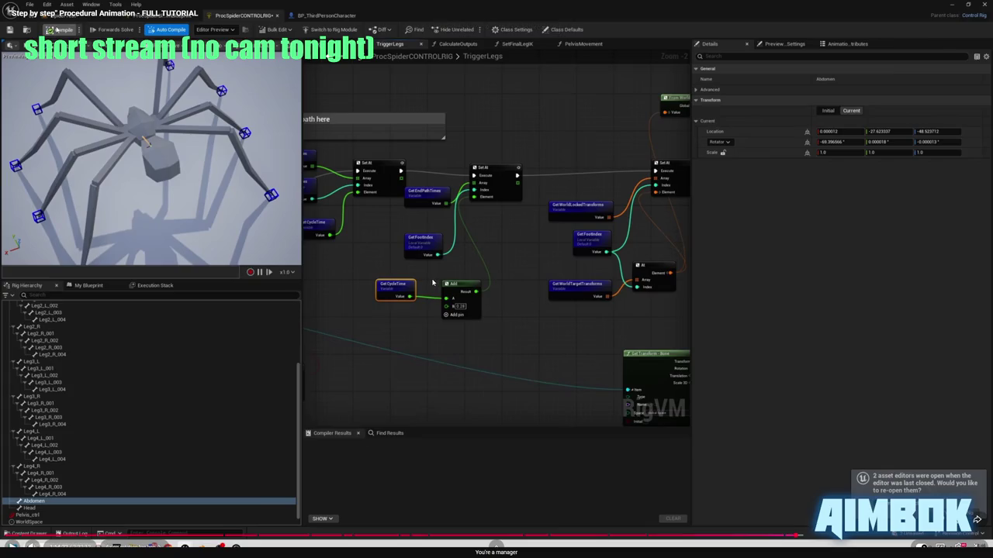
key("alt+Tab")
Commit B = 0.25 on the Add node after the end path time and compile the rig.
scroll(501, 286, "up", 2)
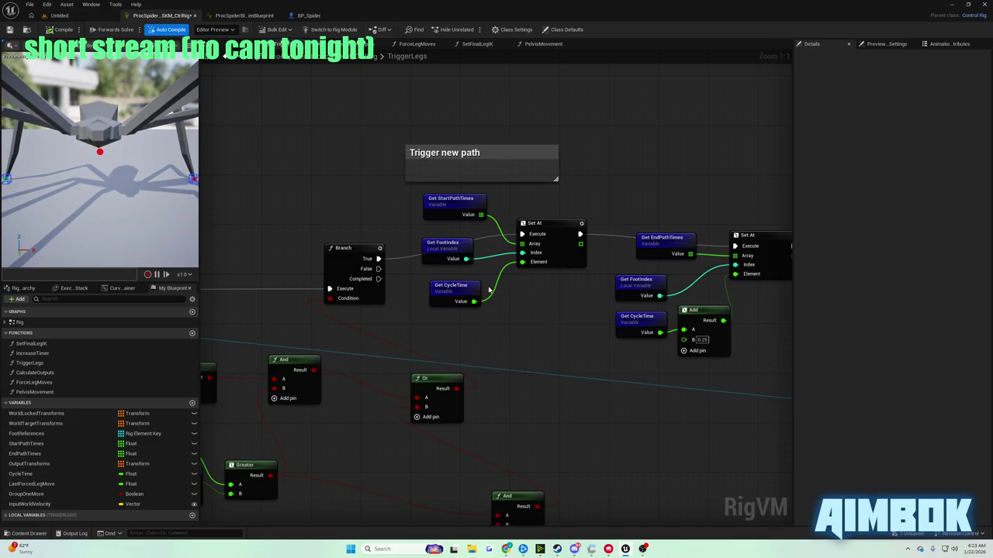
scroll(556, 319, "down", 2)
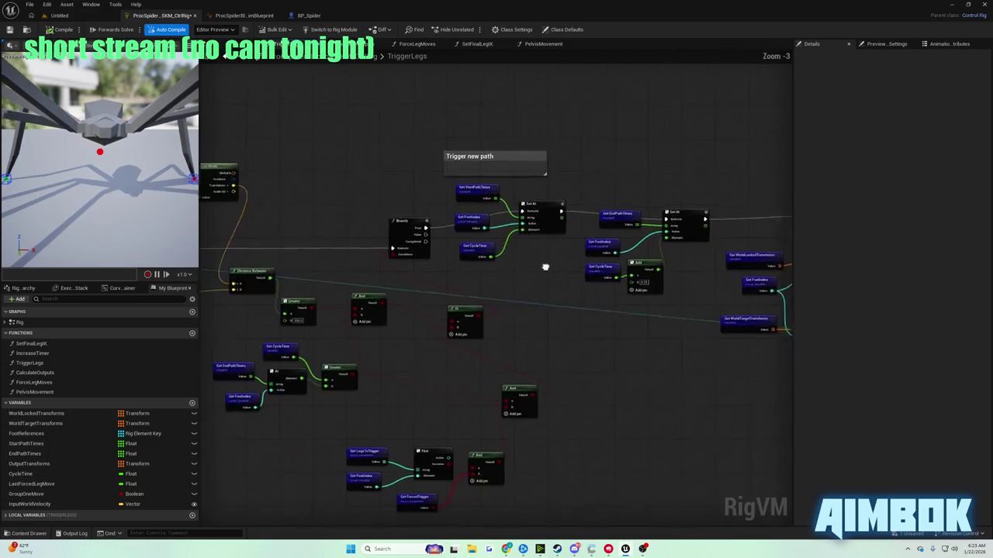
scroll(514, 277, "up", 2)
left_click(568, 309)
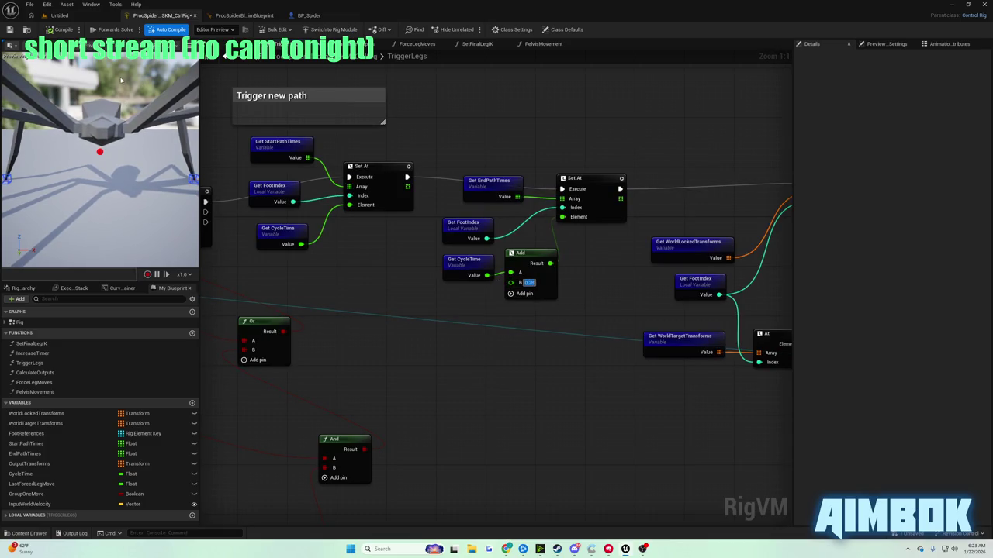
left_click(59, 34)
Resume the tutorial video full screen.
mouse_move(506, 549)
left_click(475, 512)
double_click(493, 243)
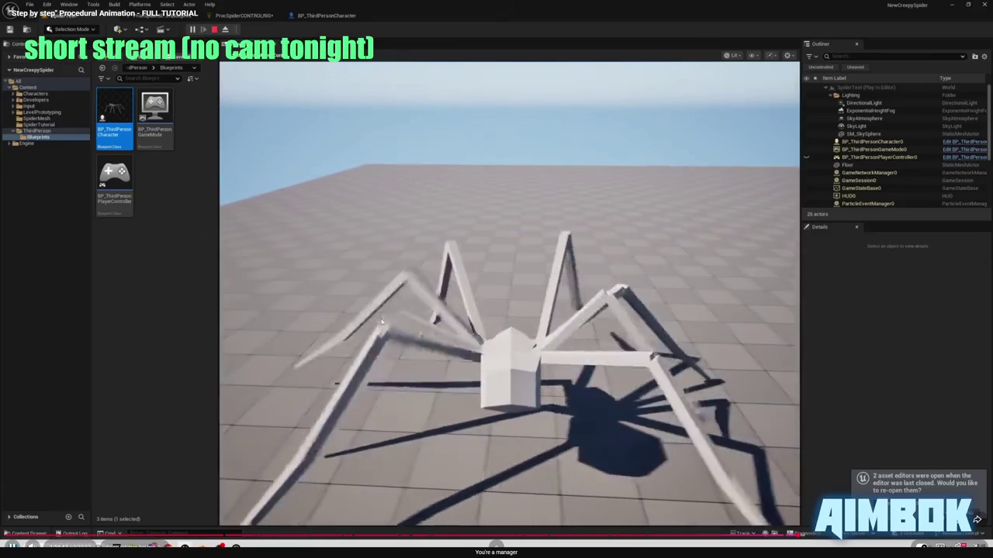
Play the tutorial past the spider walking test to the reopened ProcSpiderCONTROLRIG graph.
key("Escape")
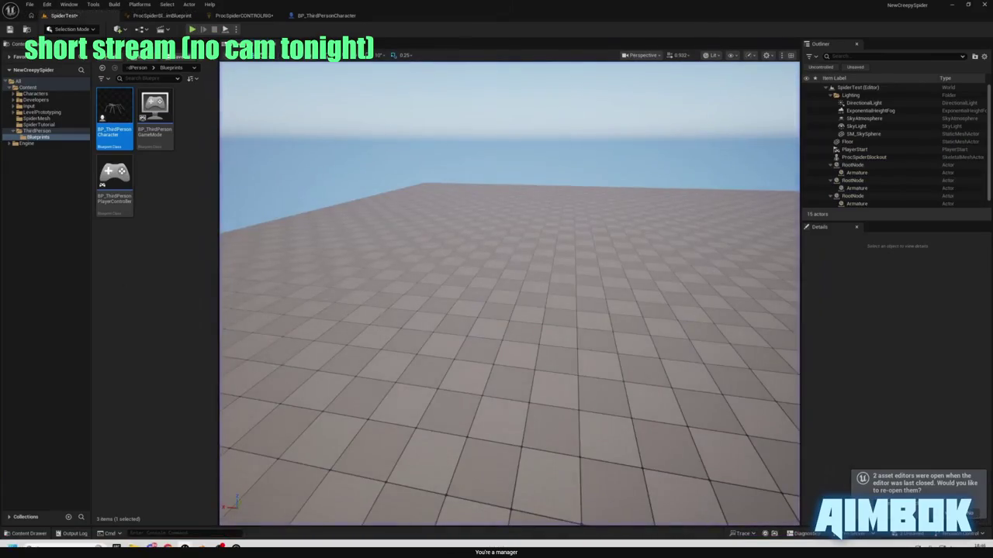
left_click(247, 16)
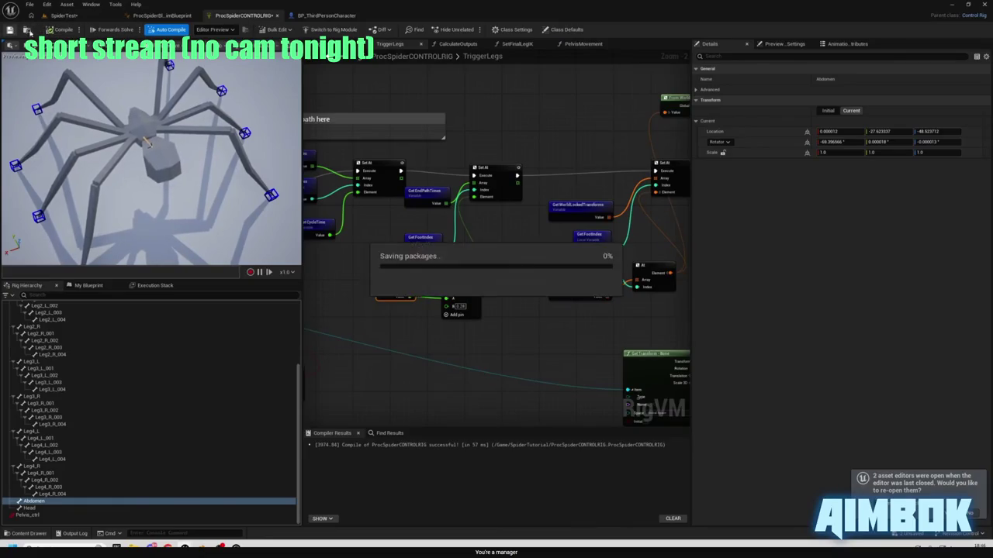
Watch the PelvisMovement section up to the To World node search, then exit full screen.
scroll(418, 92, "down", 1)
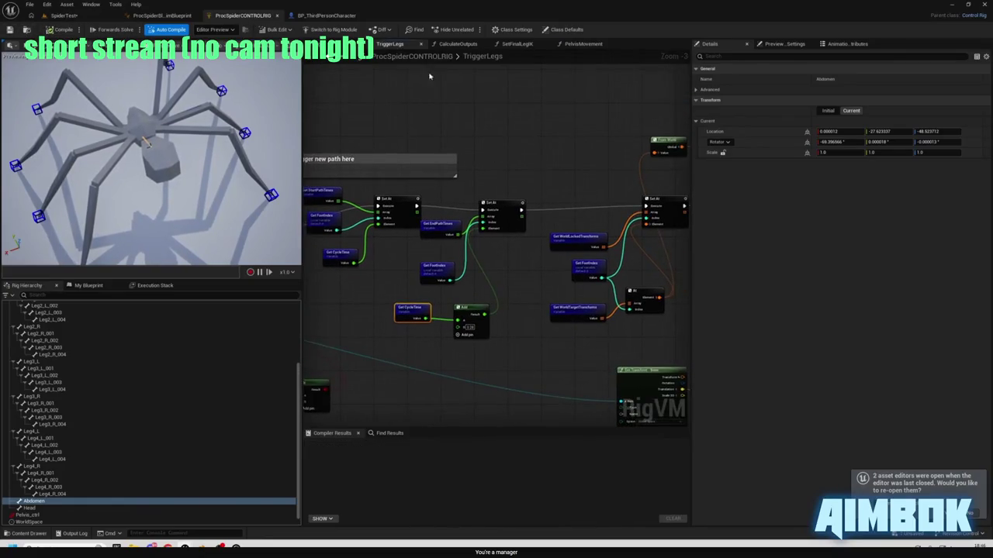
left_click(580, 43)
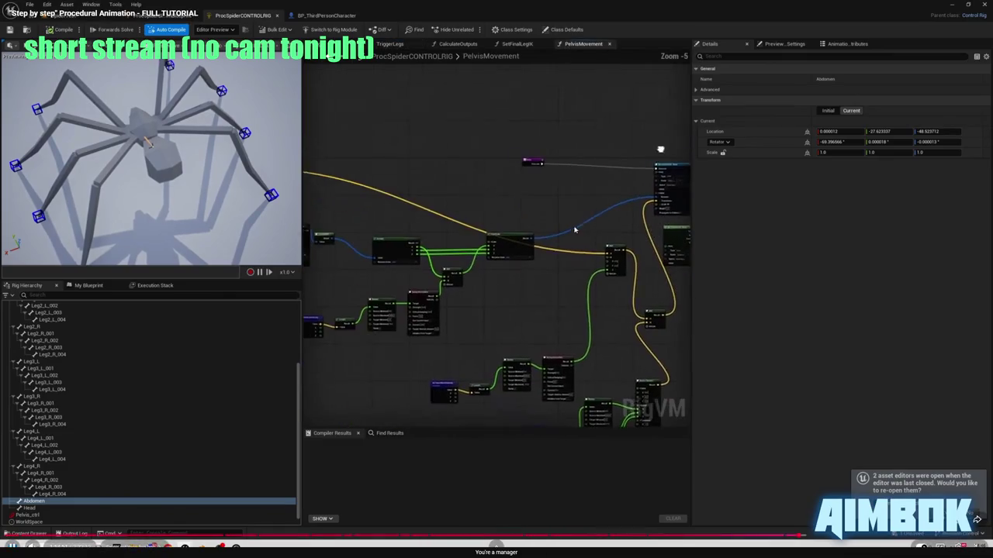
scroll(566, 226, "down", 1)
scroll(562, 226, "up", 1)
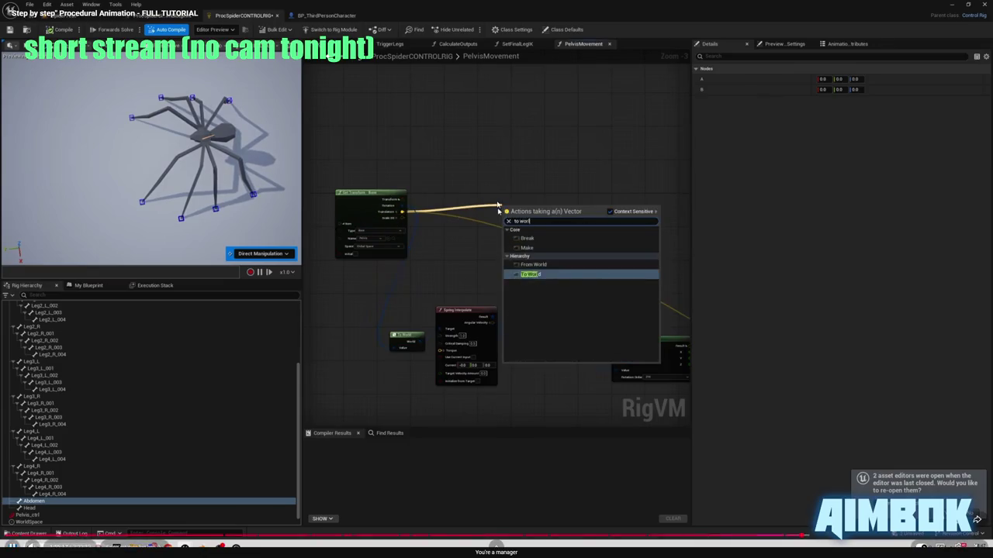
key("Escape")
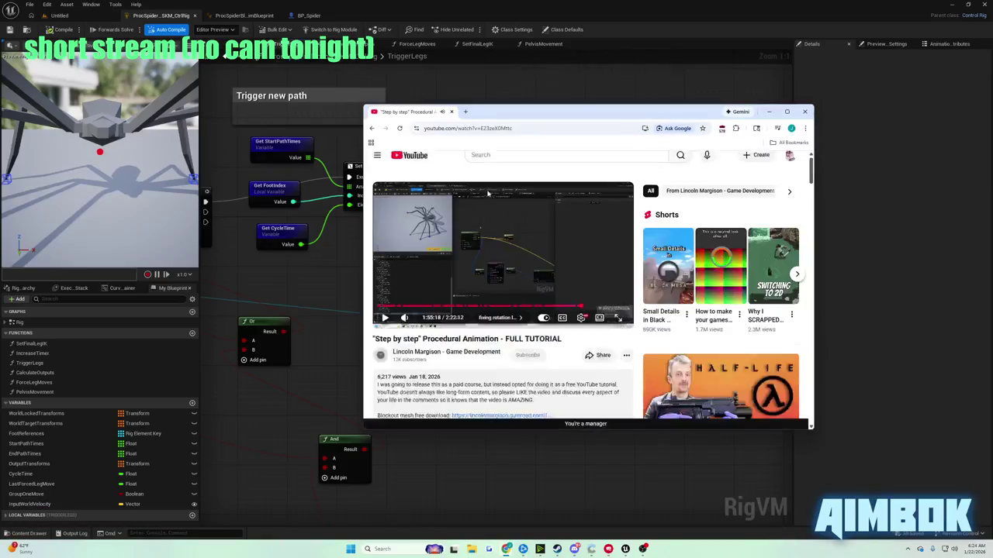
Shift the pelvis Get Transform, To World and Spring Interpolate nodes left in PelvisMovement.
left_click(434, 88)
left_click(540, 45)
scroll(643, 250, "down", 5)
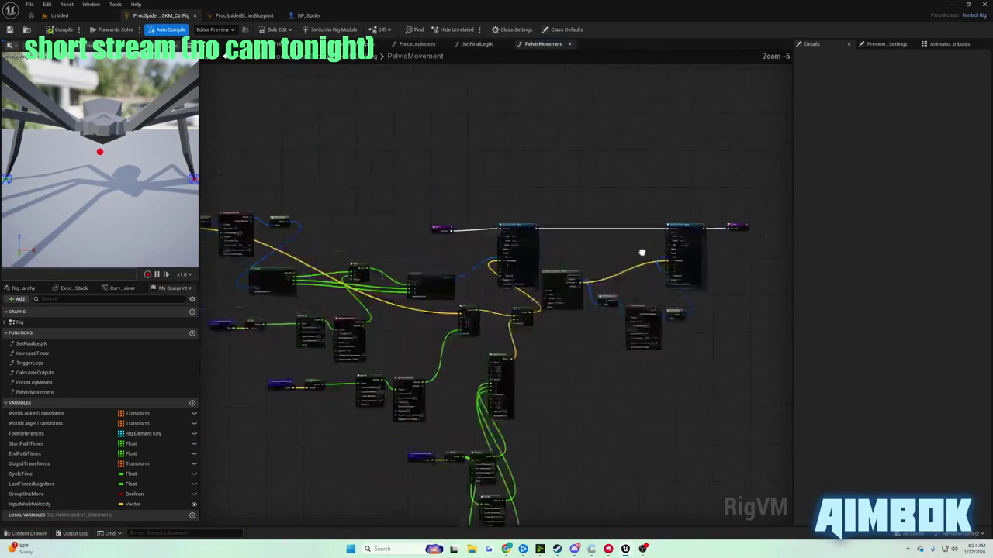
scroll(401, 214, "up", 5)
mouse_move(487, 260)
left_mouse_down()
mouse_move(417, 260)
mouse_move(636, 311)
left_mouse_up()
mouse_move(636, 253)
left_mouse_down()
mouse_move(568, 240)
mouse_move(354, 266)
left_mouse_up()
Bring the tutorial browser back and play the video full screen.
mouse_move(506, 549)
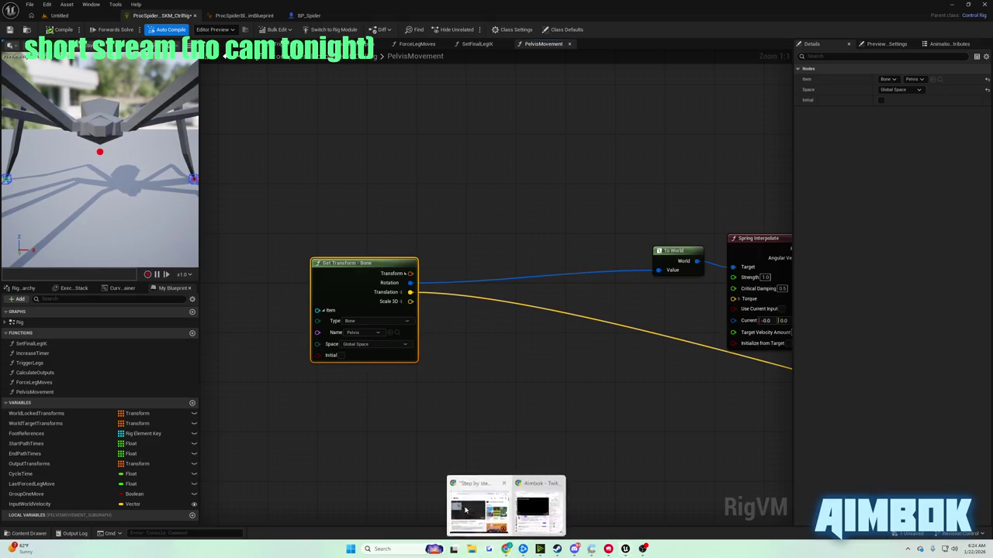
left_click(474, 508)
double_click(424, 277)
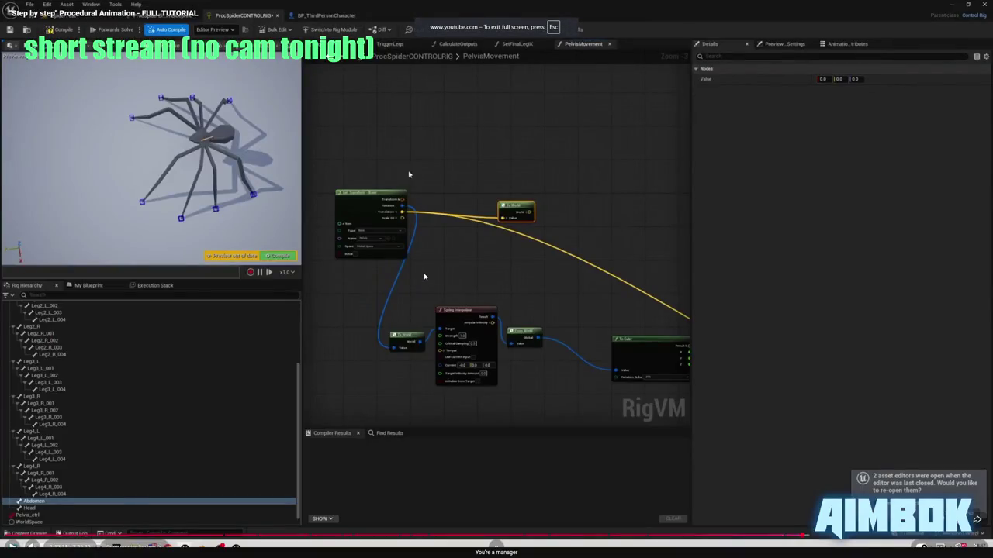
Add a To World node wired from the pelvis Translation output.
key("Escape")
key("alt+Tab")
left_click_drag(411, 291, 470, 355)
type("to world")
key("Return")
Check the tutorial full screen, pause it, and return to the Unreal rig graph.
mouse_move(504, 549)
left_click(472, 506)
double_click(501, 284)
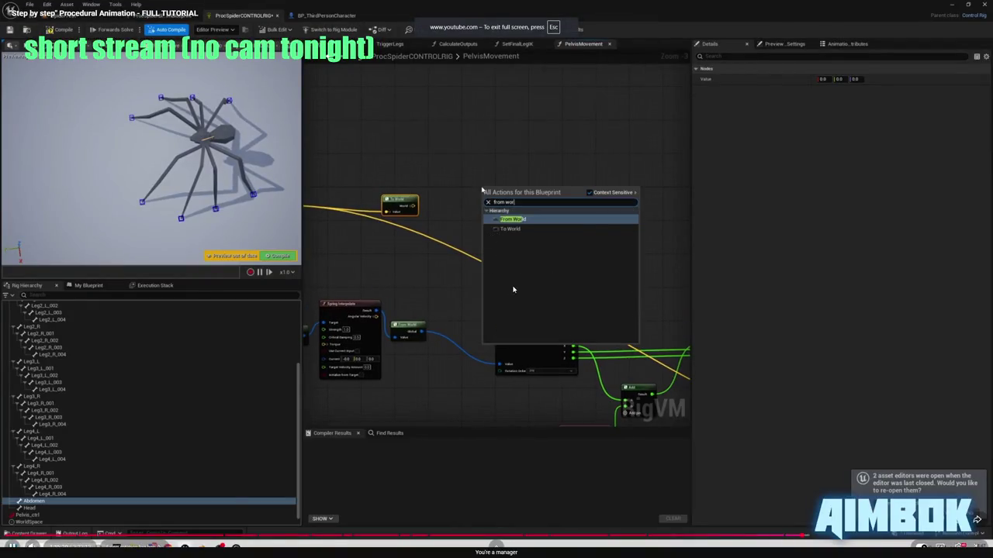
left_click(512, 289)
key("Escape")
key("alt+Tab")
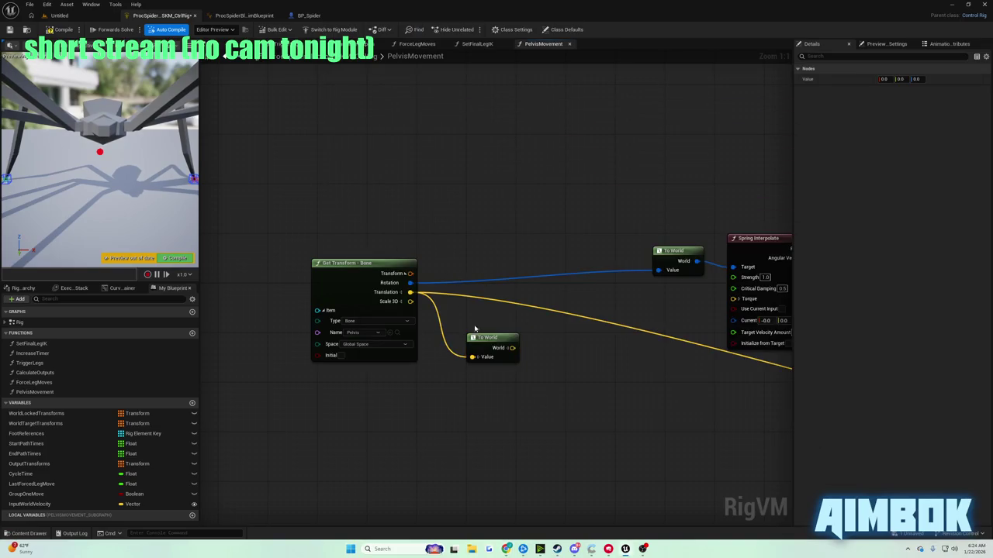
Place a From World node from the add-node list, then delete it as unconnected.
scroll(474, 329, "down", 7)
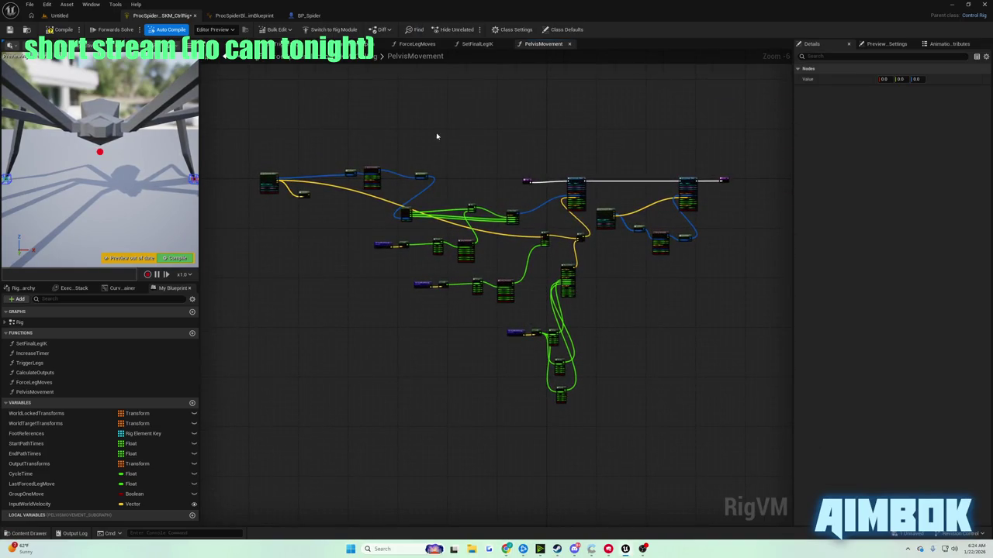
scroll(311, 174, "up", 7)
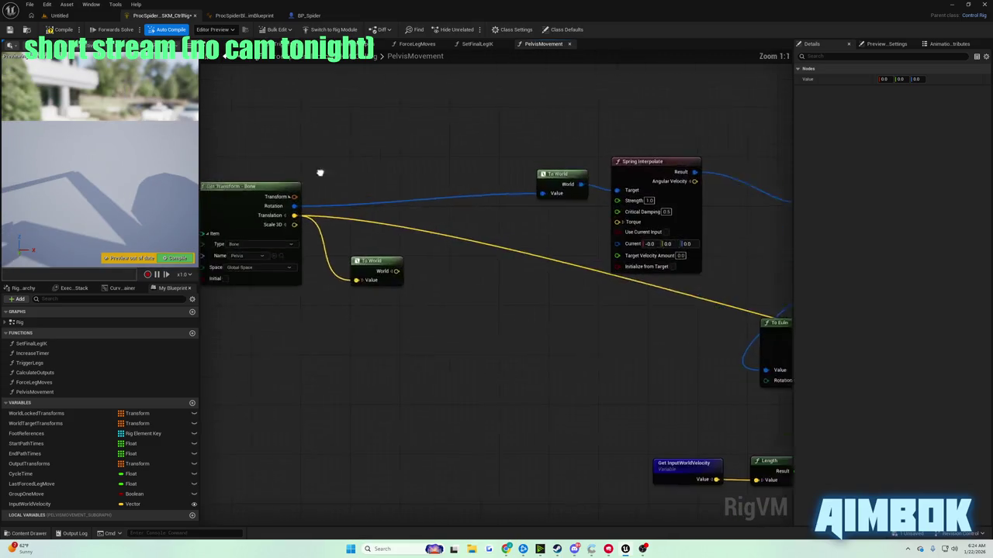
right_click(531, 289)
type("from world")
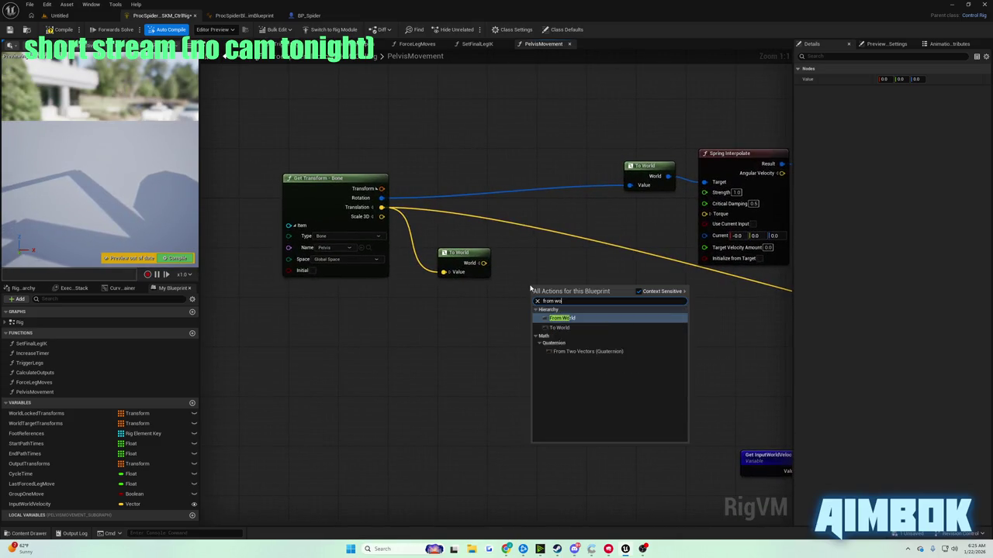
key("Return")
key("Delete")
Add a From World node wired from the pelvis Translation output and bring up the tutorial.
mouse_move(381, 207)
left_mouse_down()
mouse_move(532, 222)
mouse_move(521, 226)
mouse_move(639, 260)
left_mouse_up()
type("from world")
key("Return")
mouse_move(506, 549)
left_click(470, 515)
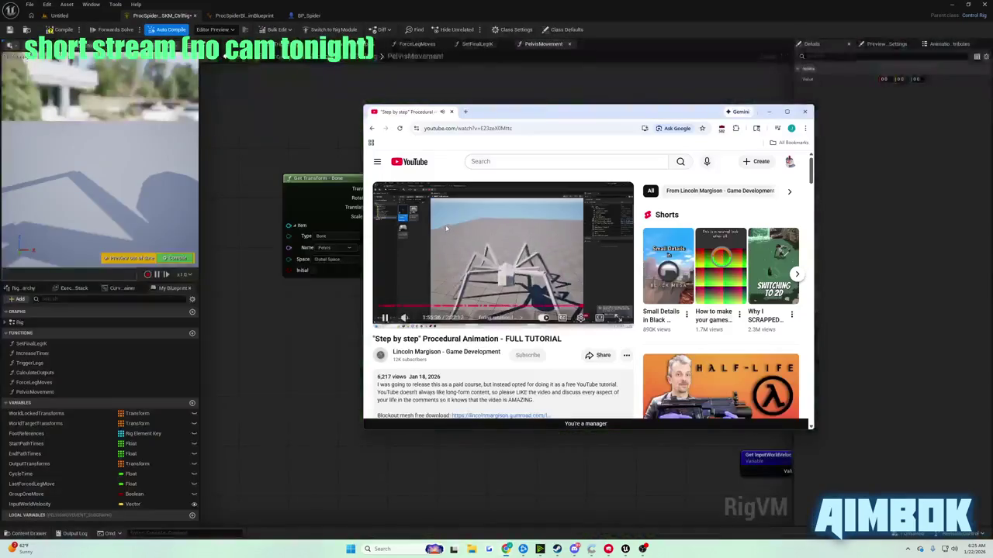
Watch the tutorial's spring step full screen, then reposition the To World node in Unreal.
key("F11")
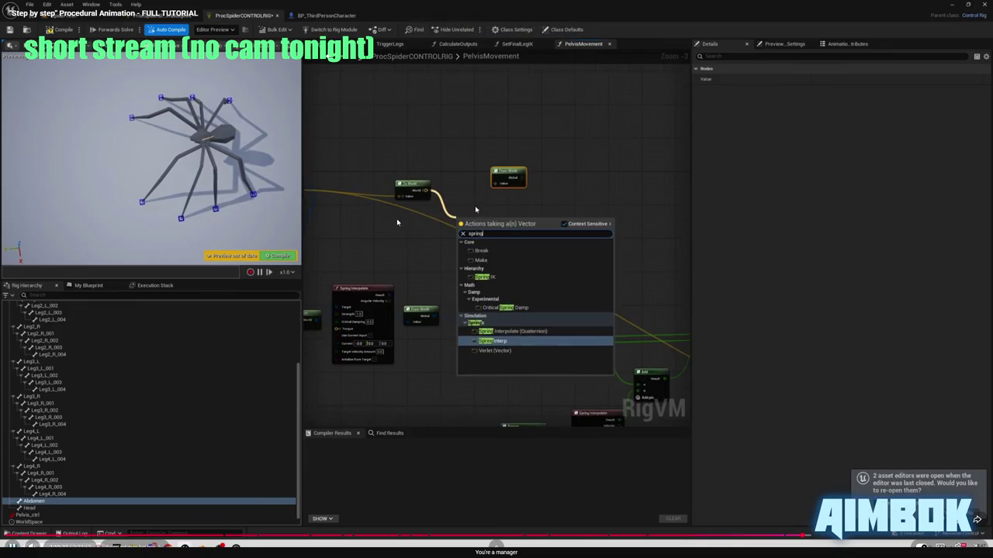
key("alt+Tab")
mouse_move(488, 273)
left_mouse_down()
mouse_move(509, 275)
mouse_move(469, 289)
mouse_move(483, 308)
left_mouse_up()
Add a vector Spring Interpolate node after the To World node.
type("spring inte")
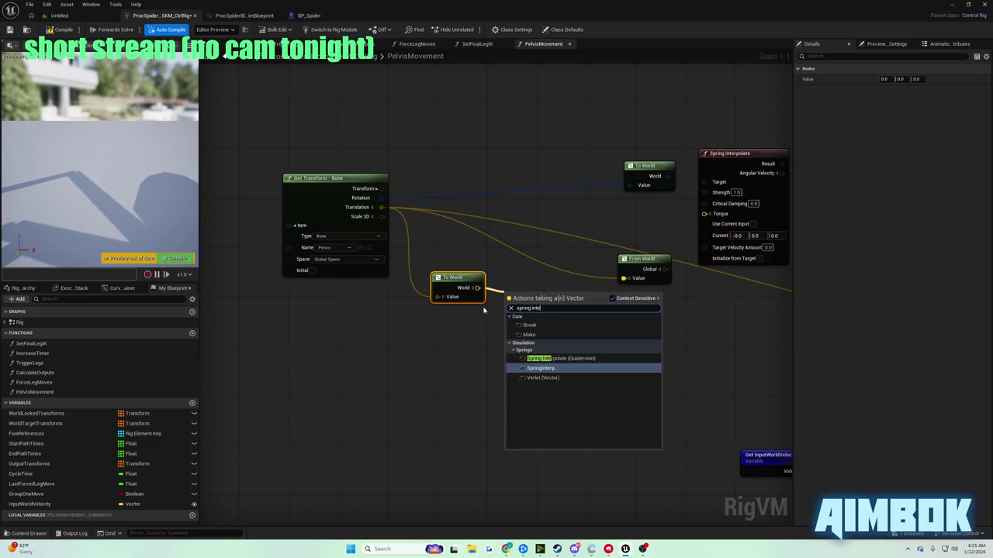
key("Up")
key("Down")
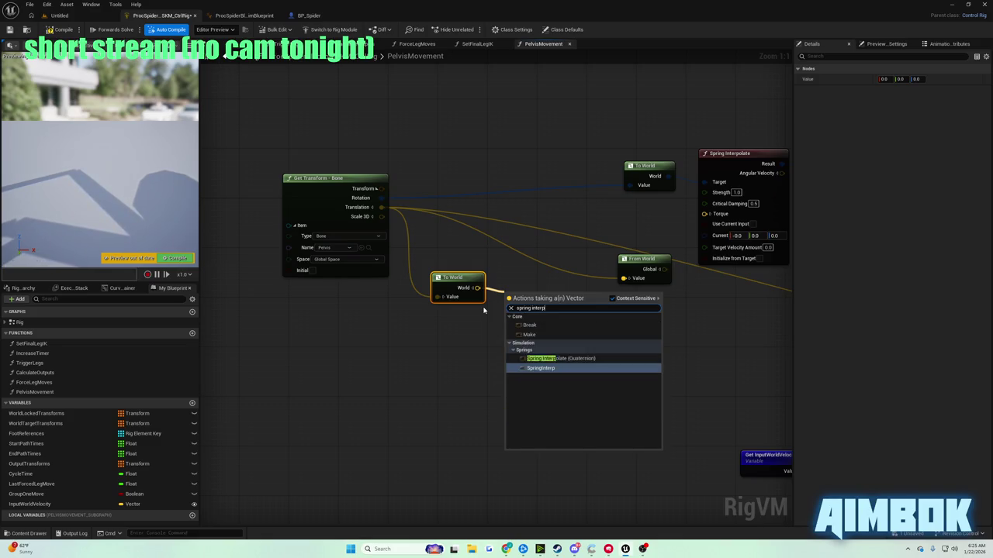
key("Return")
Connect From World's Global output to the Add A input.
mouse_move(523, 278)
left_mouse_down()
mouse_move(456, 337)
mouse_move(530, 350)
mouse_move(549, 337)
mouse_move(533, 358)
mouse_move(242, 268)
mouse_move(434, 251)
mouse_move(211, 222)
mouse_move(619, 246)
left_mouse_up()
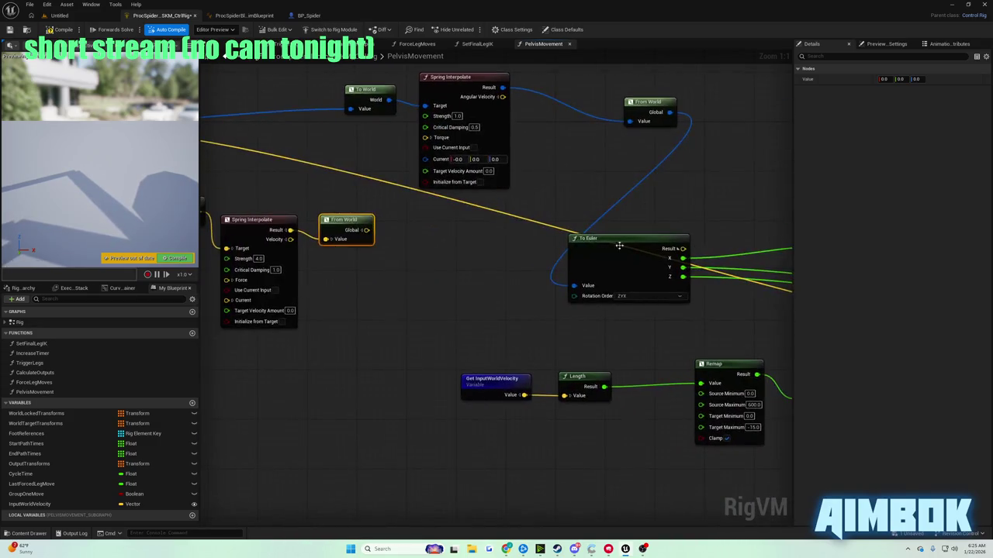
mouse_move(364, 230)
left_mouse_down()
mouse_move(517, 286)
mouse_move(765, 435)
mouse_move(381, 388)
mouse_move(404, 359)
left_mouse_up()
scroll(636, 290, "down", 2)
mouse_move(636, 290)
left_mouse_down()
mouse_move(714, 288)
mouse_move(776, 318)
left_mouse_up()
mouse_move(574, 326)
left_mouse_down()
mouse_move(644, 326)
mouse_move(410, 325)
mouse_move(580, 283)
left_mouse_up()
scroll(580, 283, "up", 1)
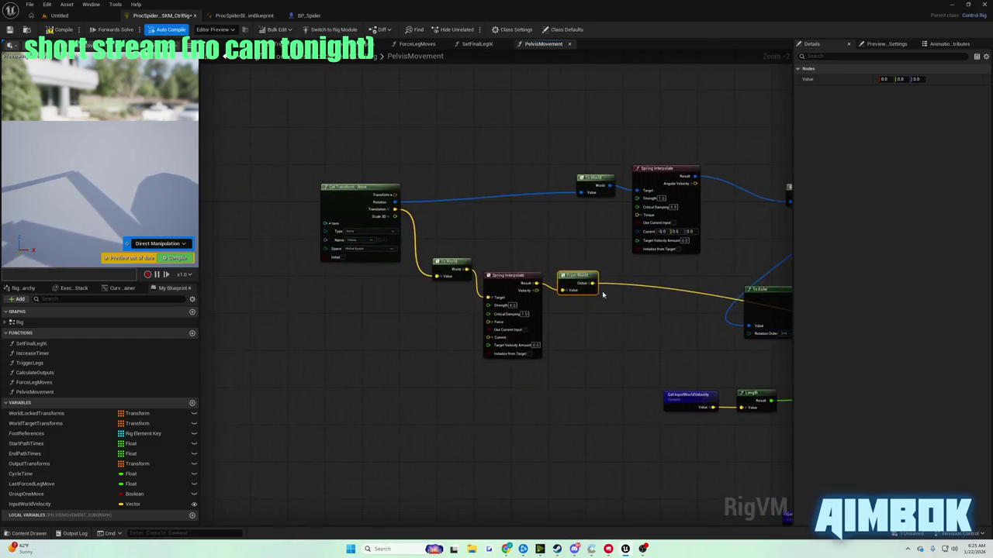
Compile the control rig and play-test the spider in the level.
left_click(59, 31)
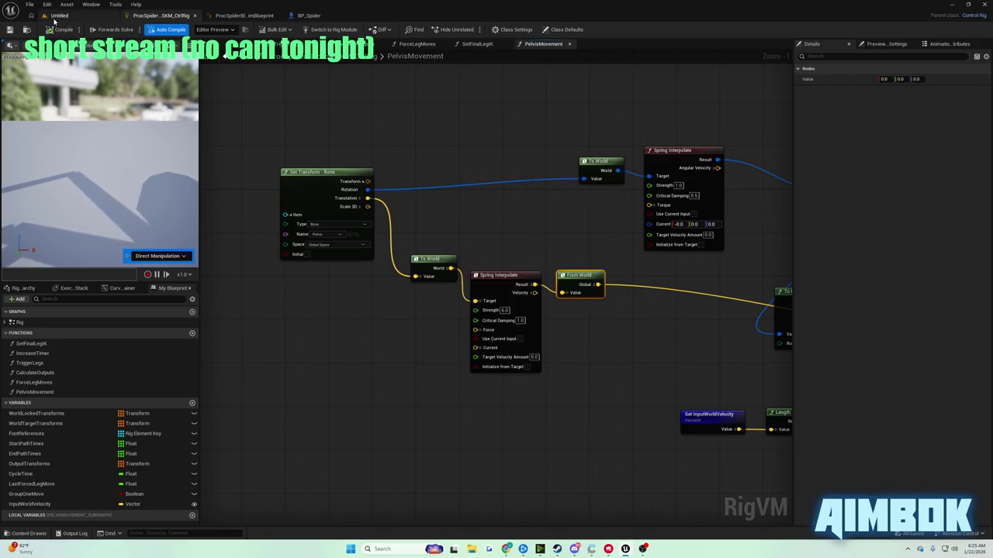
left_click(56, 16)
left_click(192, 29)
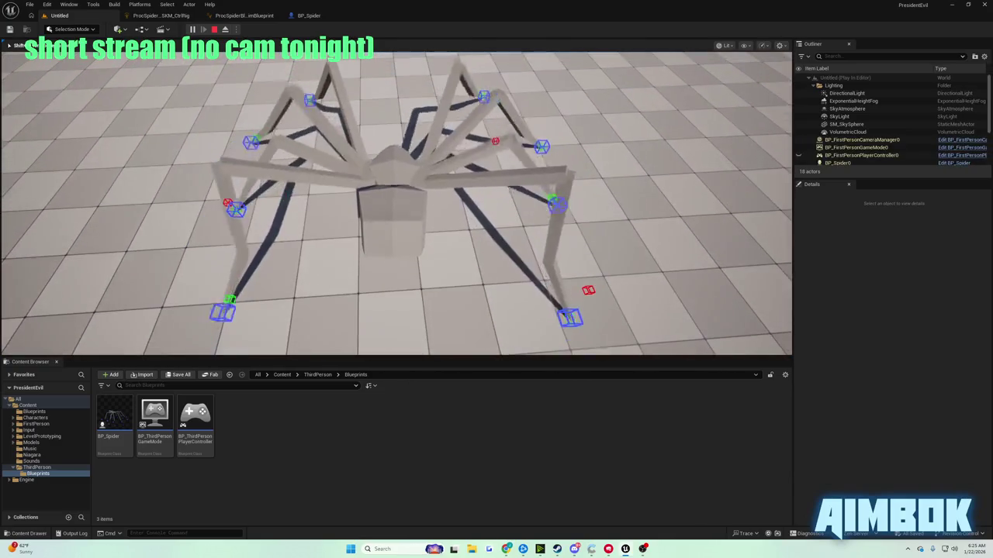
key("Escape")
Reopen the YouTube tutorial full screen and rewind it a few seconds.
mouse_move(506, 548)
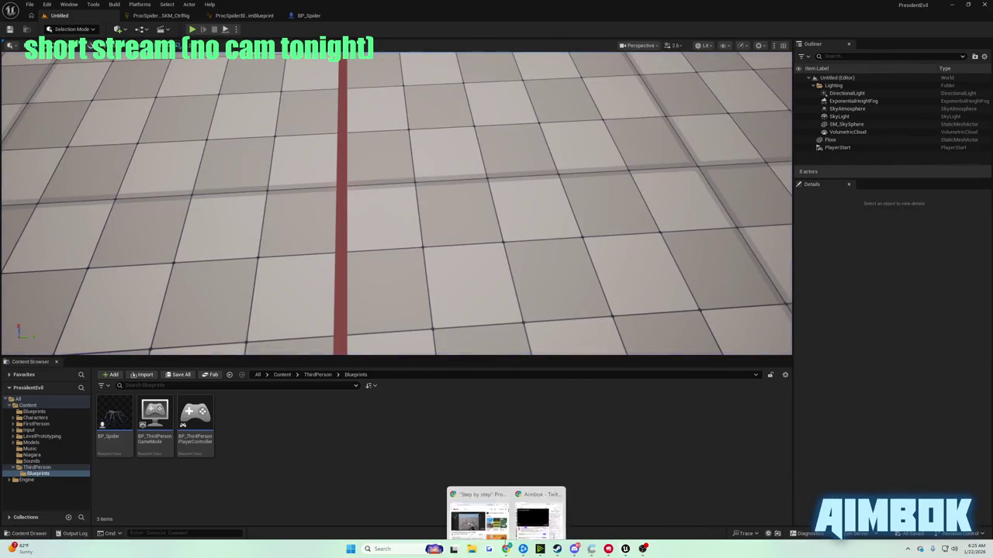
left_click(474, 521)
double_click(421, 230)
key("Left")
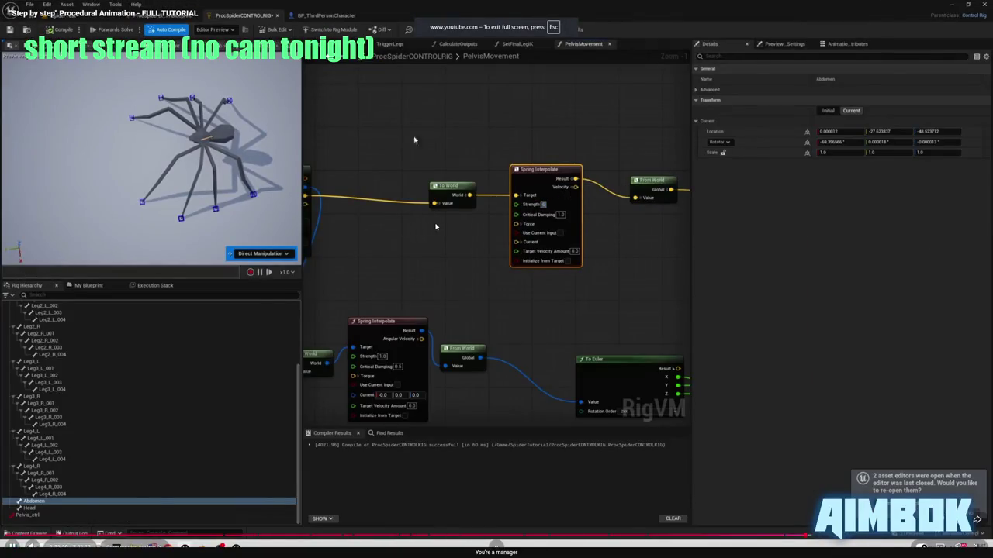
Rewatch the Spring Interpolate strength and damping values, then play-test the SpiderTest level again.
key("Left")
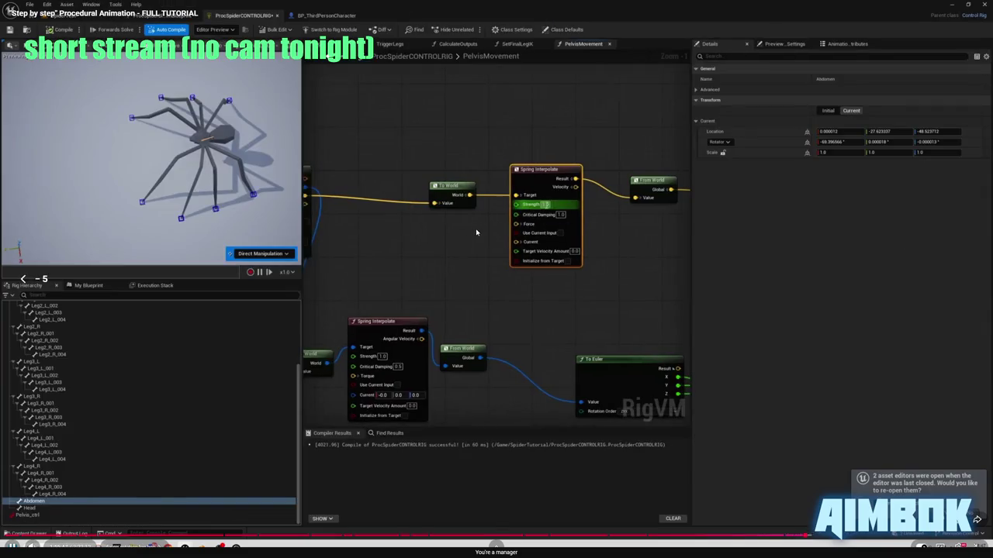
key("Left")
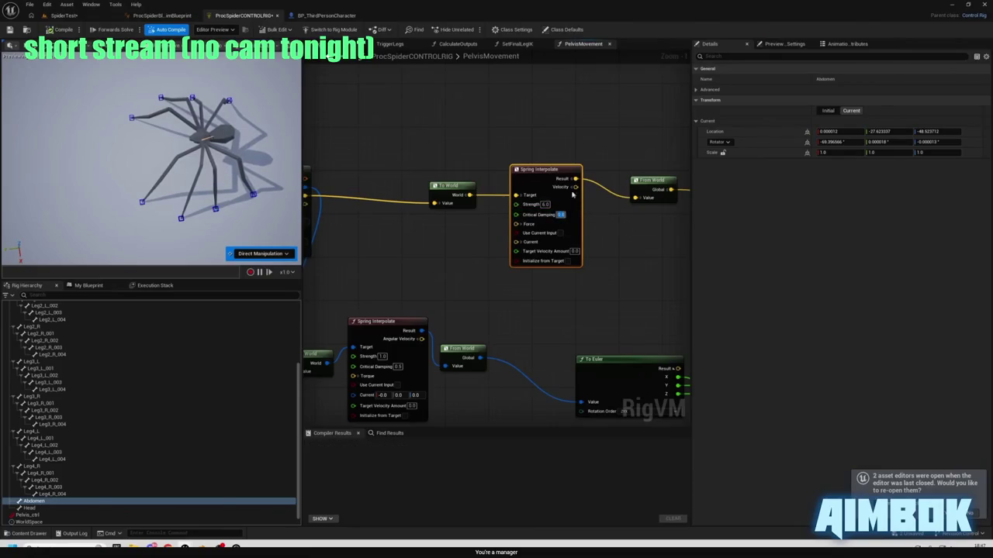
left_click(70, 19)
left_click(192, 31)
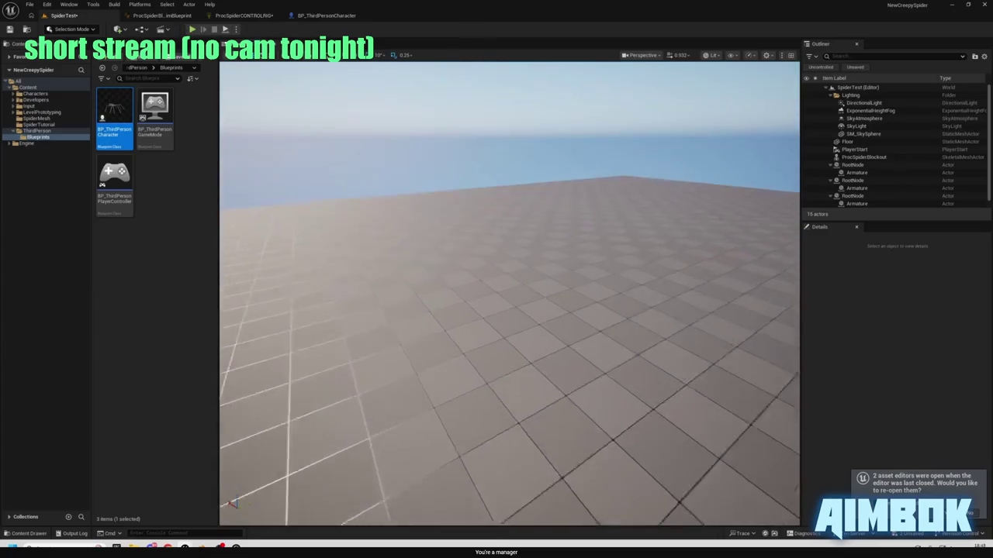
Start a new SpiderTest play session, walk the spider across the grid, and exit full screen.
left_click(193, 31)
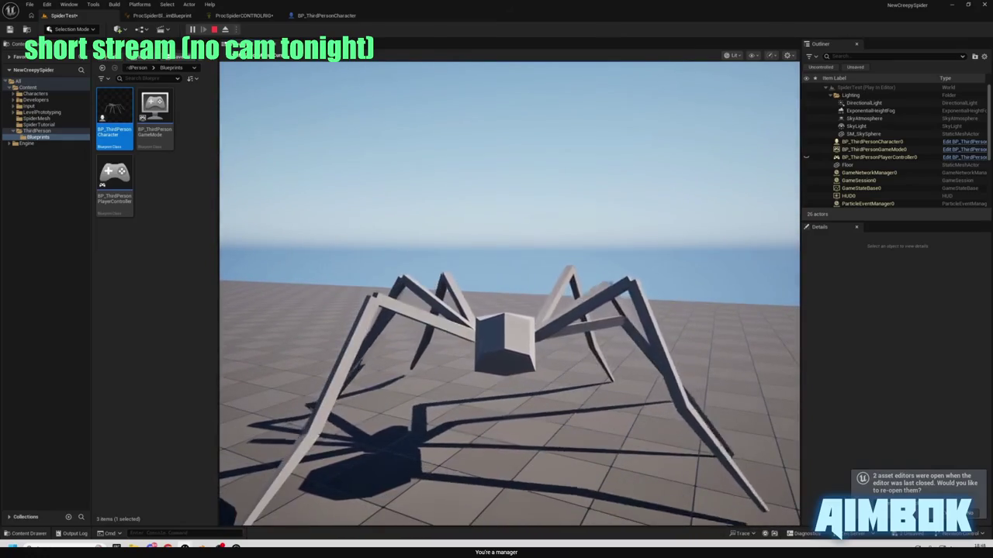
key("Escape")
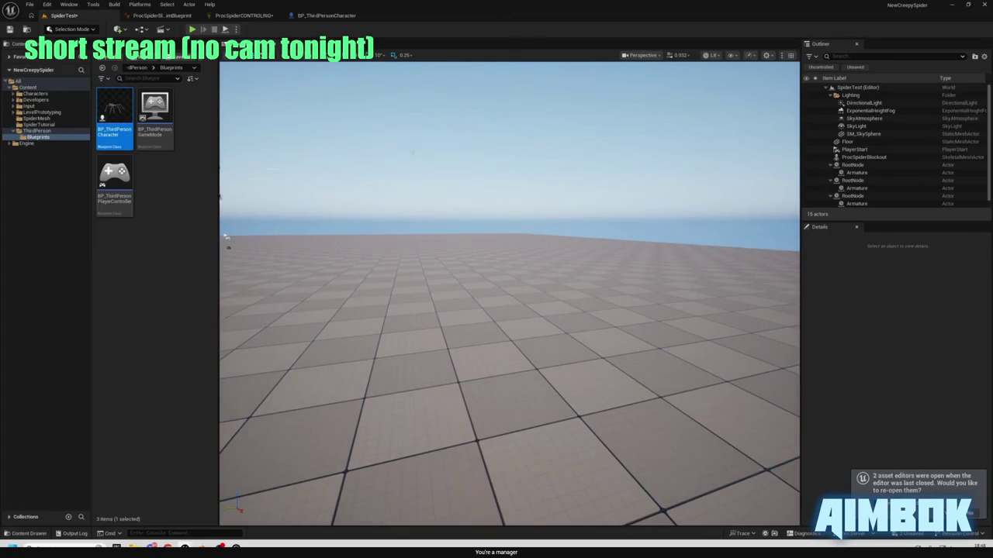
key("alt+p")
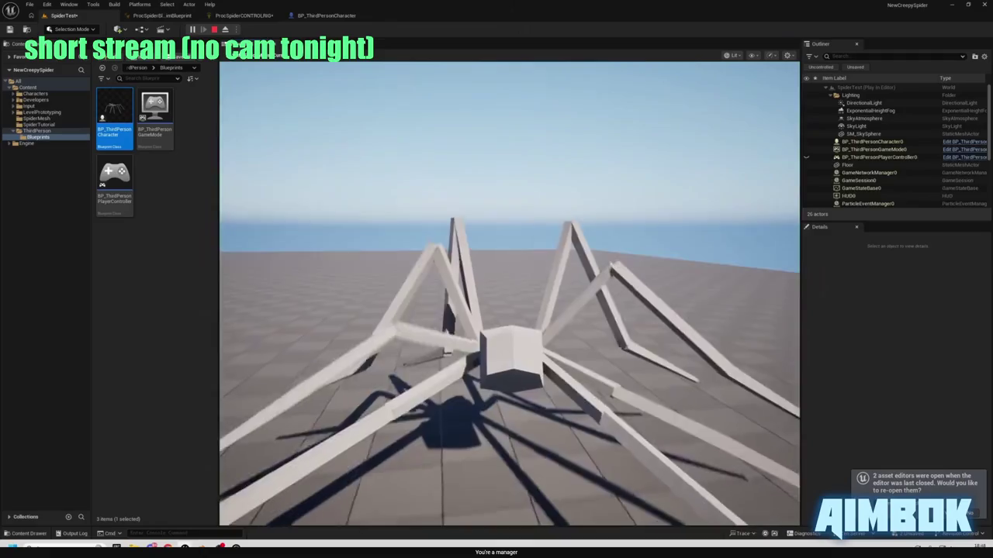
key("w")
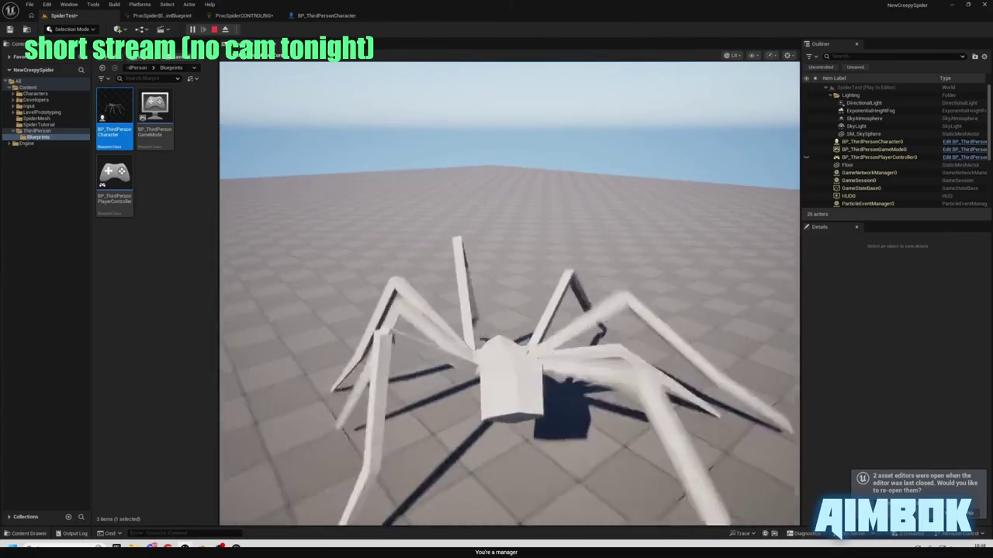
mouse_move(471, 207)
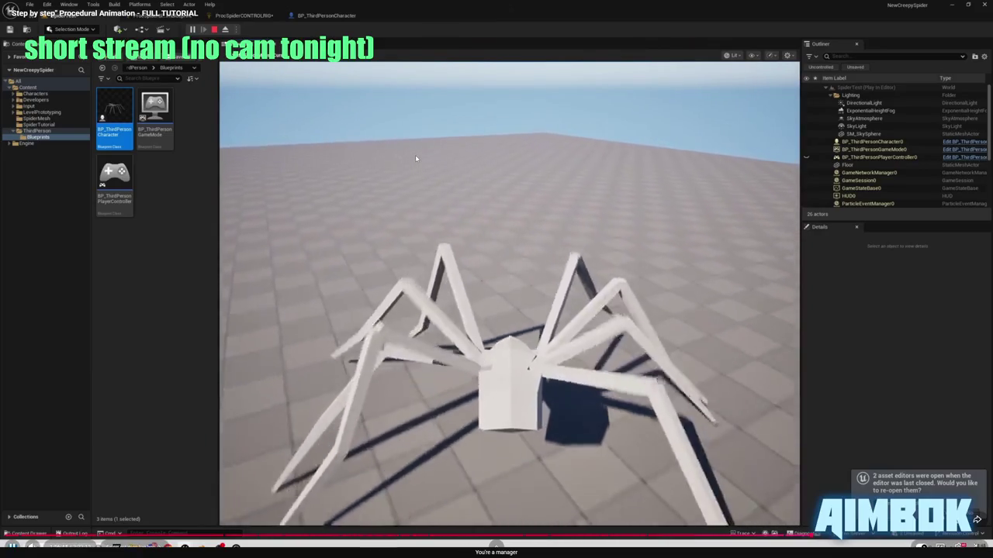
key("Escape")
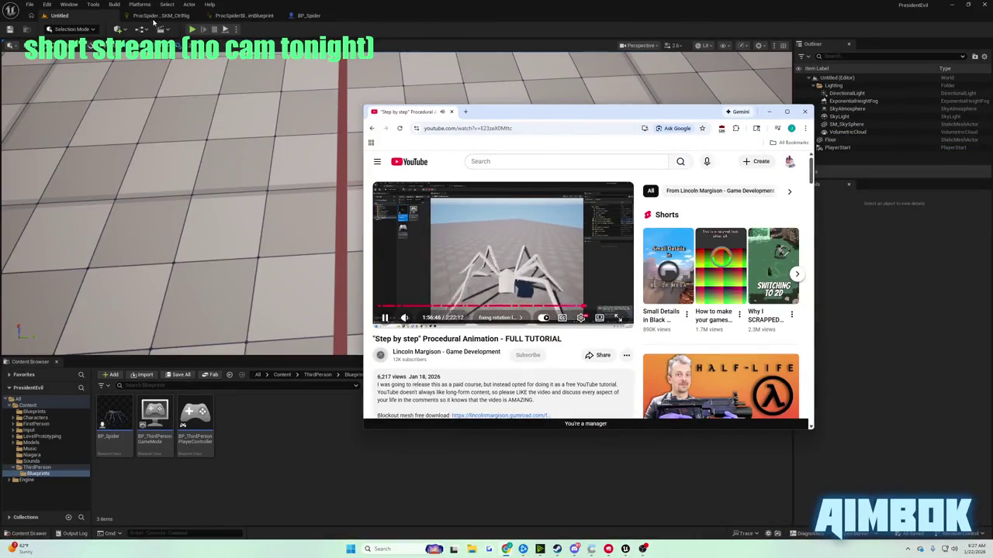
Check the pelvis Spring Interpolate strength and damping in the Control Rig, then fullscreen the tutorial.
left_click(159, 16)
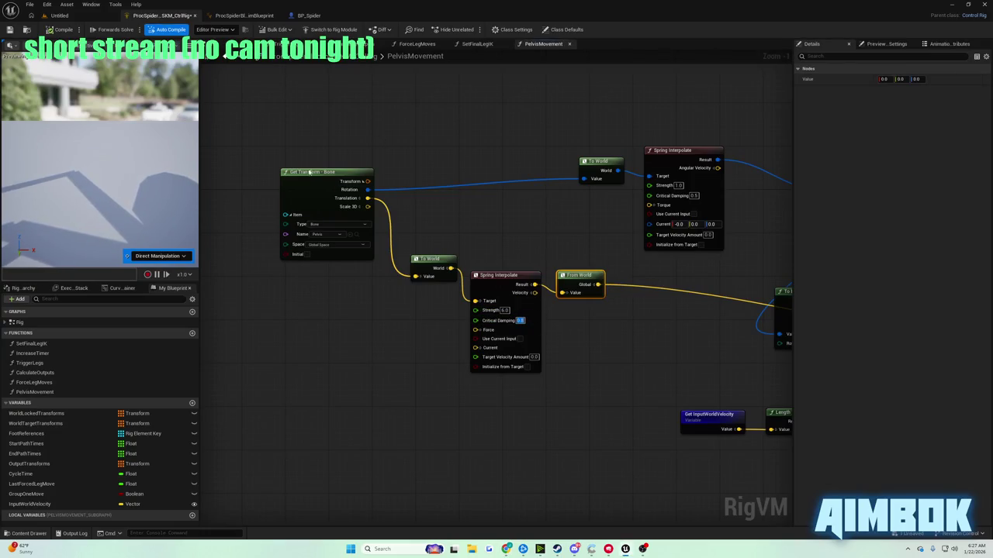
left_click(58, 15)
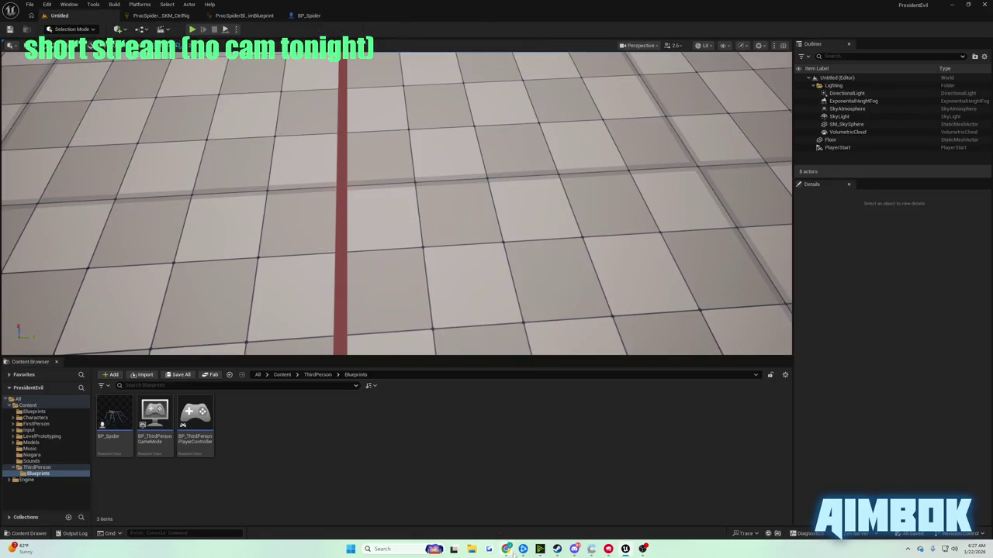
left_click(512, 554)
double_click(517, 214)
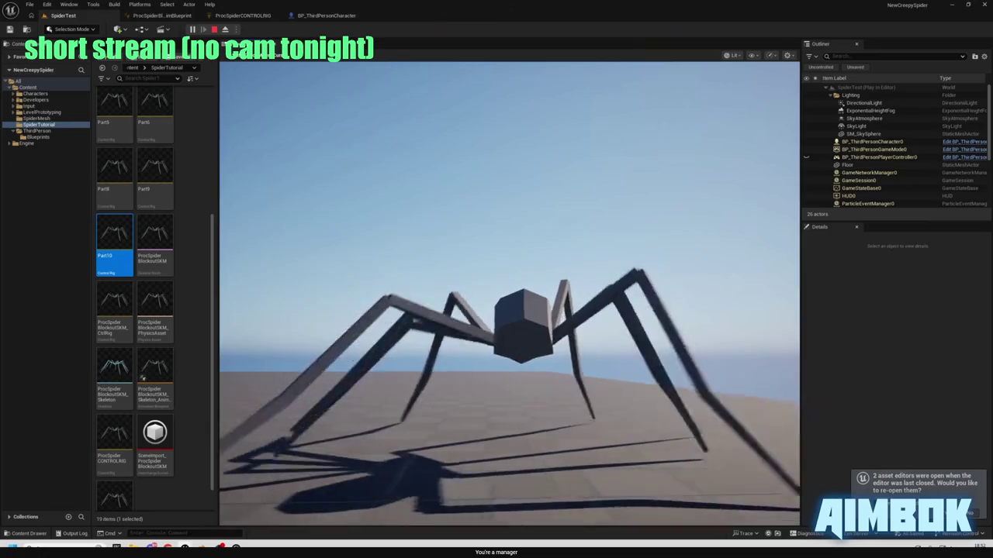
key("Escape")
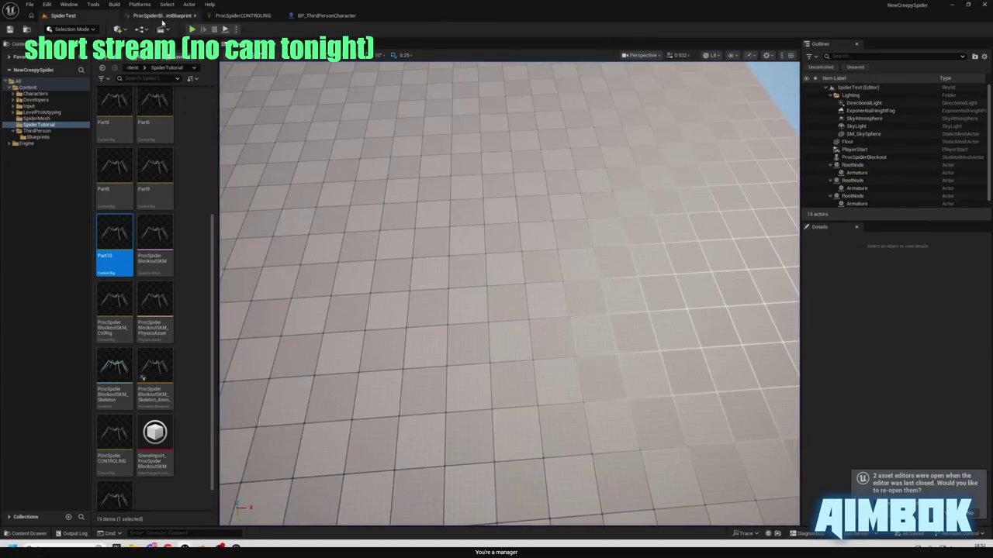
left_click(163, 15)
mouse_move(225, 261)
left_mouse_down()
mouse_move(173, 195)
mouse_move(63, 211)
mouse_move(77, 170)
mouse_move(88, 199)
mouse_move(184, 188)
left_mouse_up()
scroll(231, 218, "down", 5)
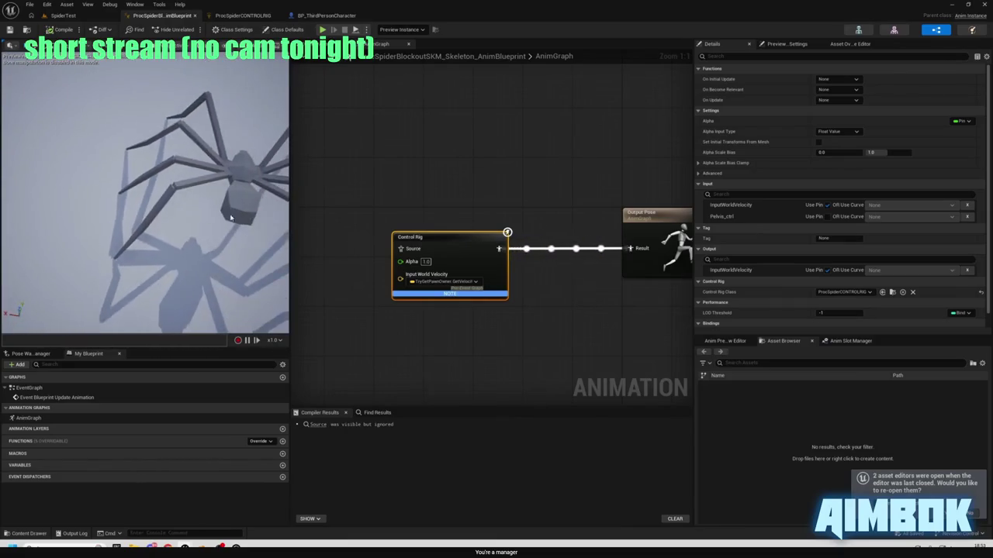
mouse_move(230, 218)
left_mouse_down()
mouse_move(118, 204)
mouse_move(155, 184)
mouse_move(186, 192)
mouse_move(190, 203)
mouse_move(161, 246)
left_mouse_up()
key("F7")
key("Home")
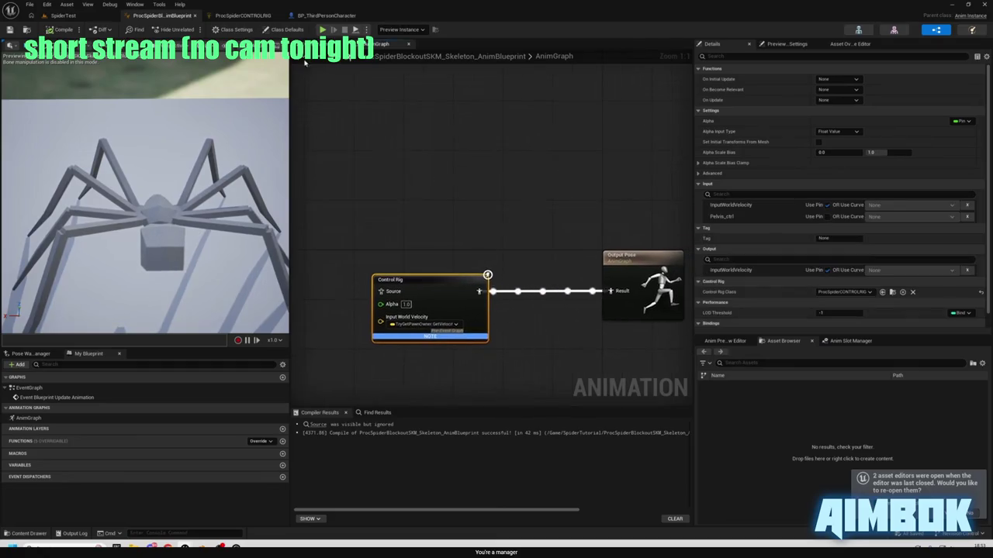
left_click(228, 19)
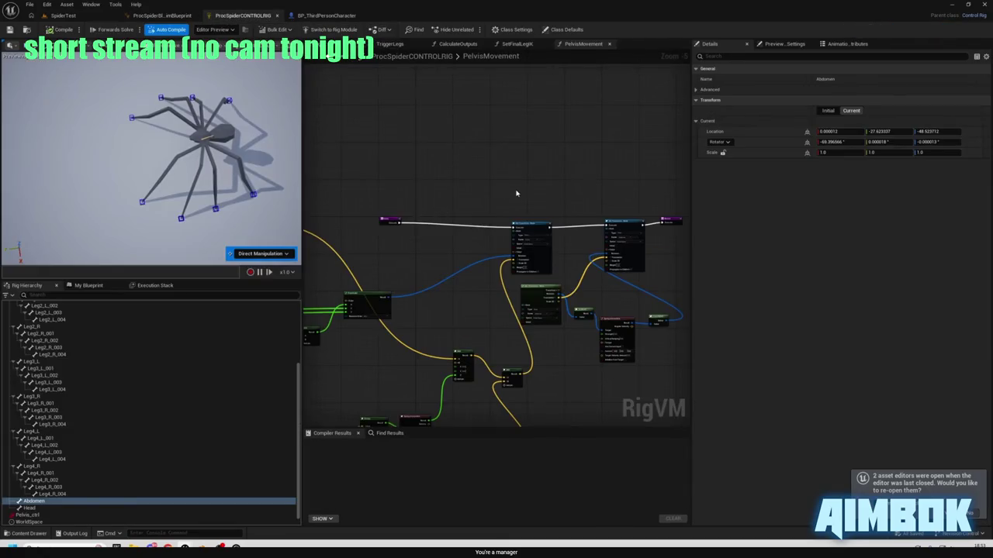
Resume the tutorial, exit full screen, pause on the Get OutputTransforms node, and switch to the Control Rig.
mouse_move(488, 202)
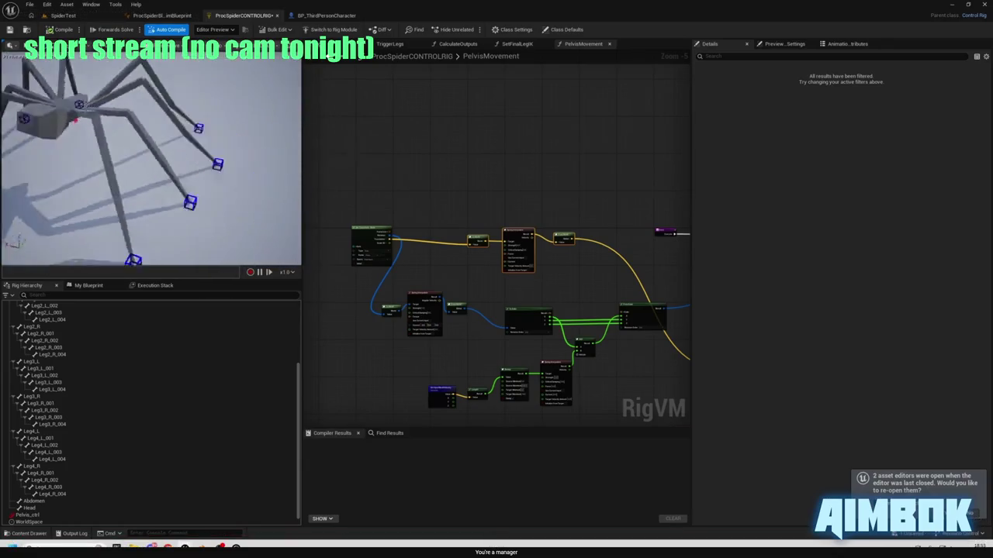
mouse_move(532, 184)
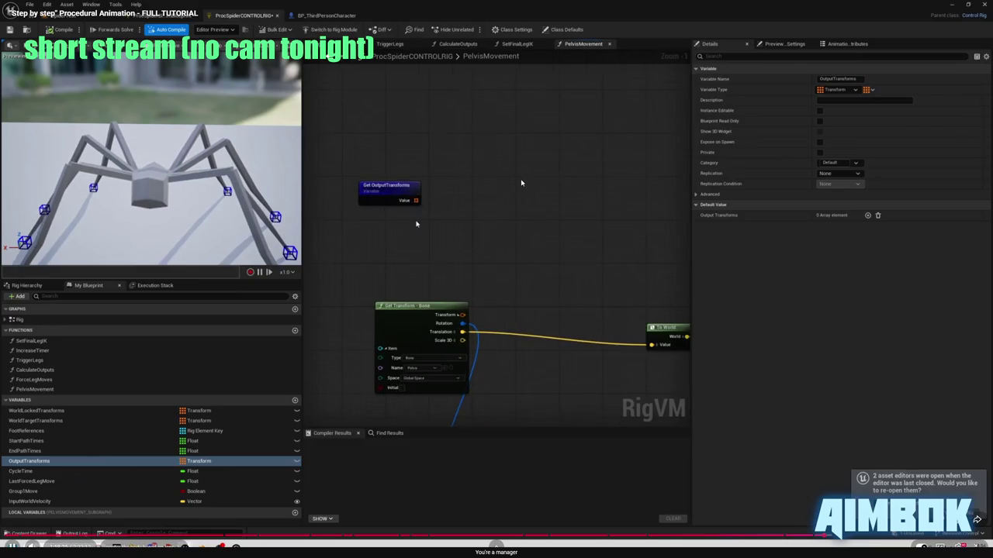
left_click(518, 178)
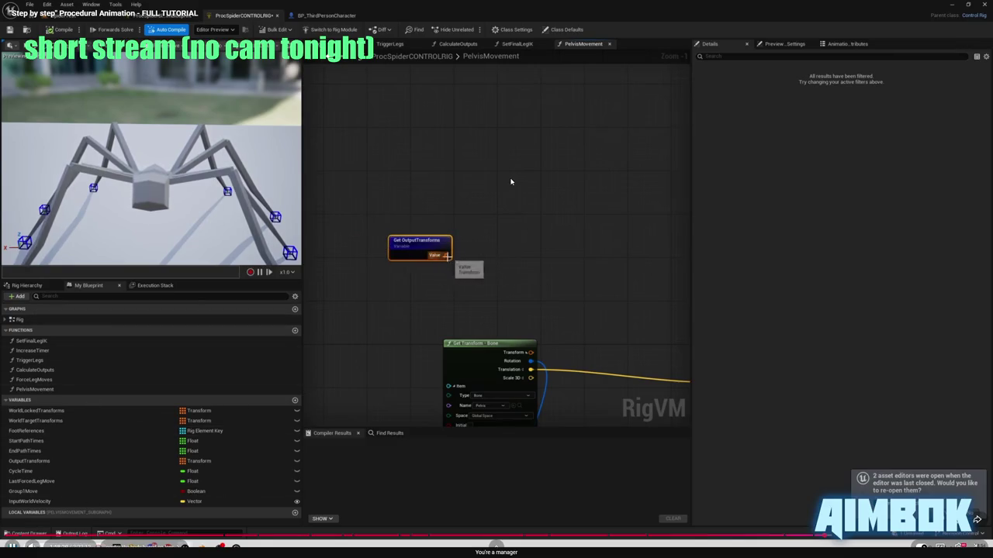
key("Escape")
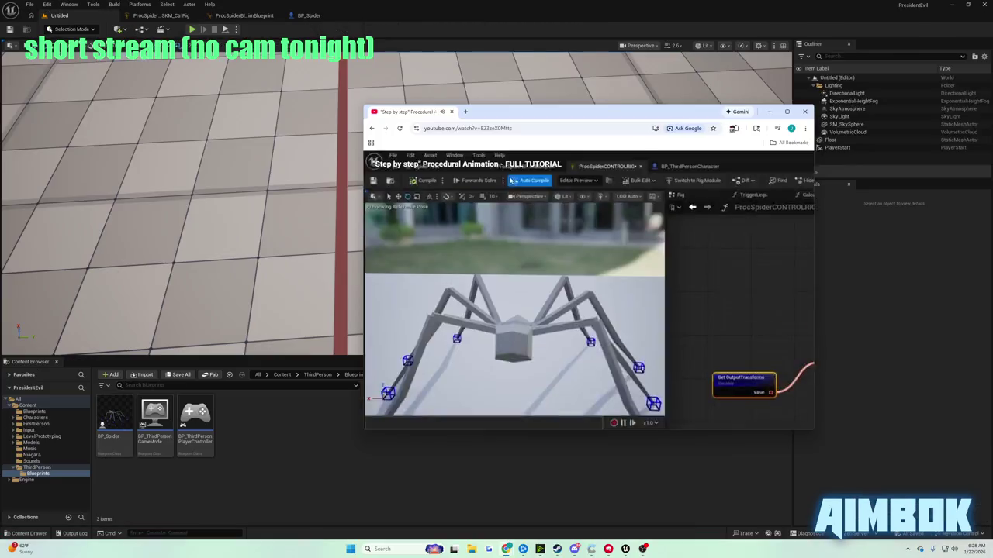
left_click(468, 225)
left_click(159, 15)
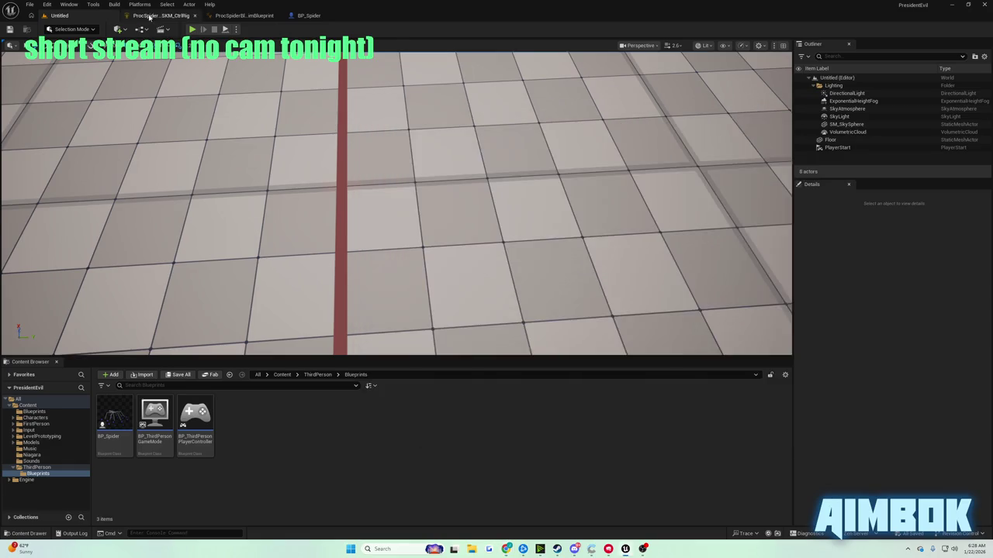
Deselect all PelvisMovement graph nodes, save the spider Control Rig asset with Ctrl+S, and reframe the view.
scroll(472, 237, "down", 4)
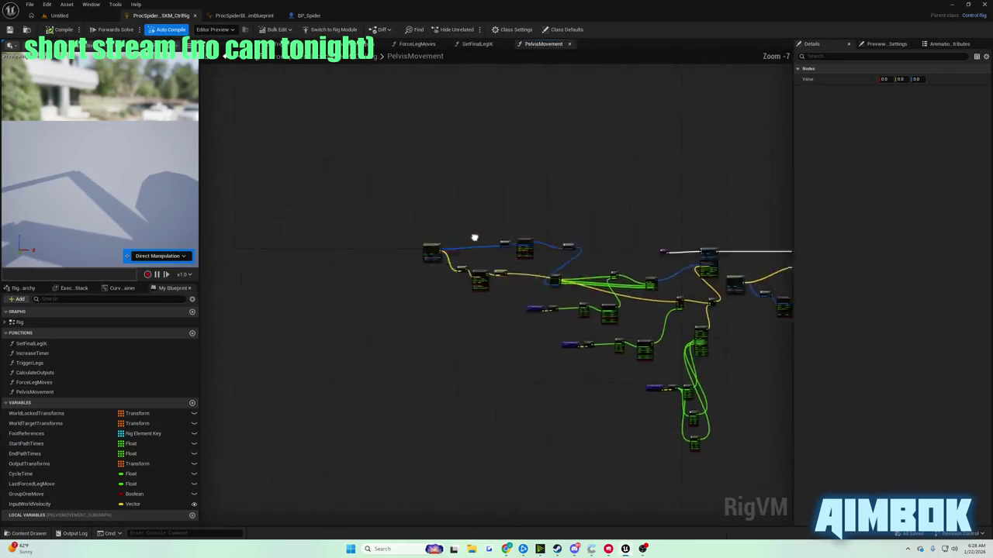
scroll(404, 274, "up", 4)
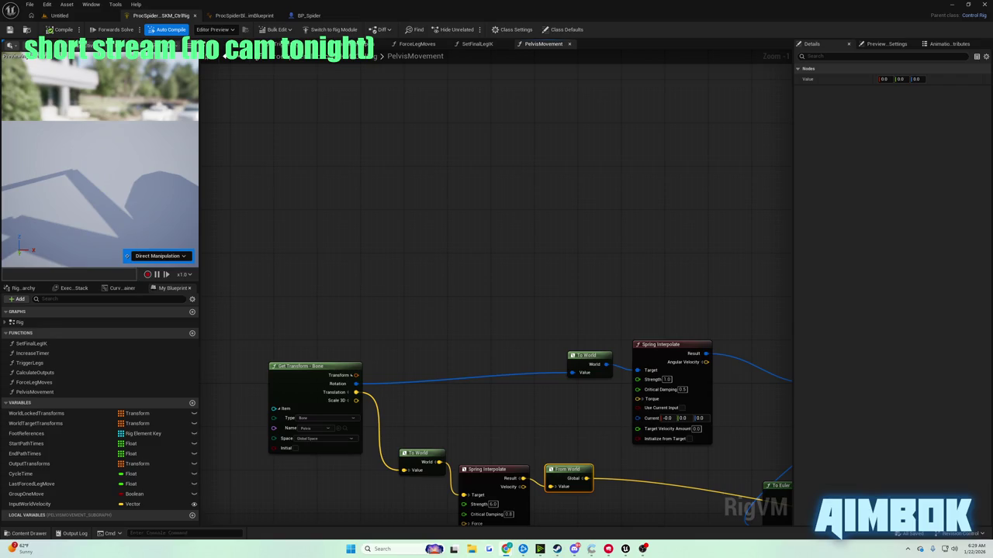
left_click(316, 250)
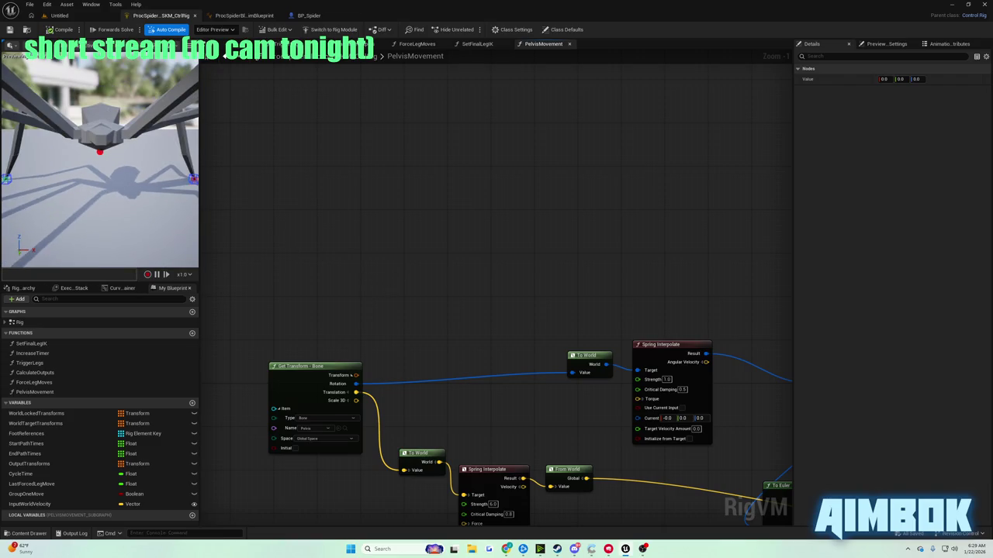
left_click(9, 34)
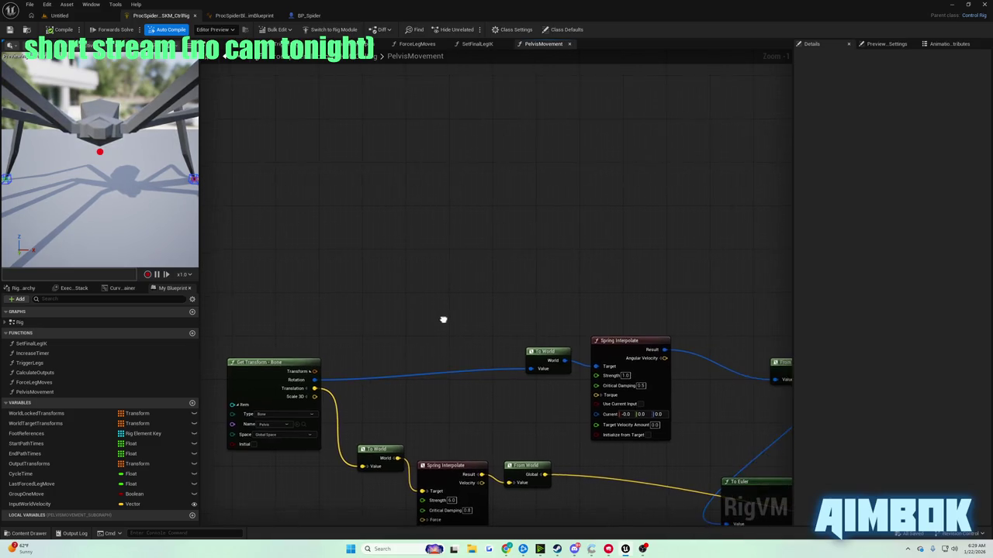
key("ctrl+s")
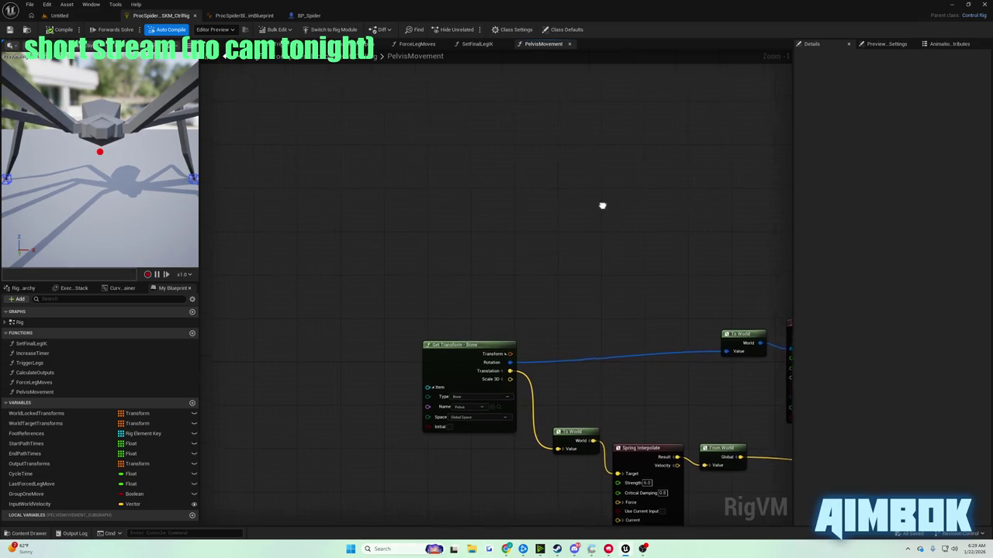
mouse_move(441, 186)
left_mouse_down()
mouse_move(425, 195)
mouse_move(450, 209)
left_mouse_up()
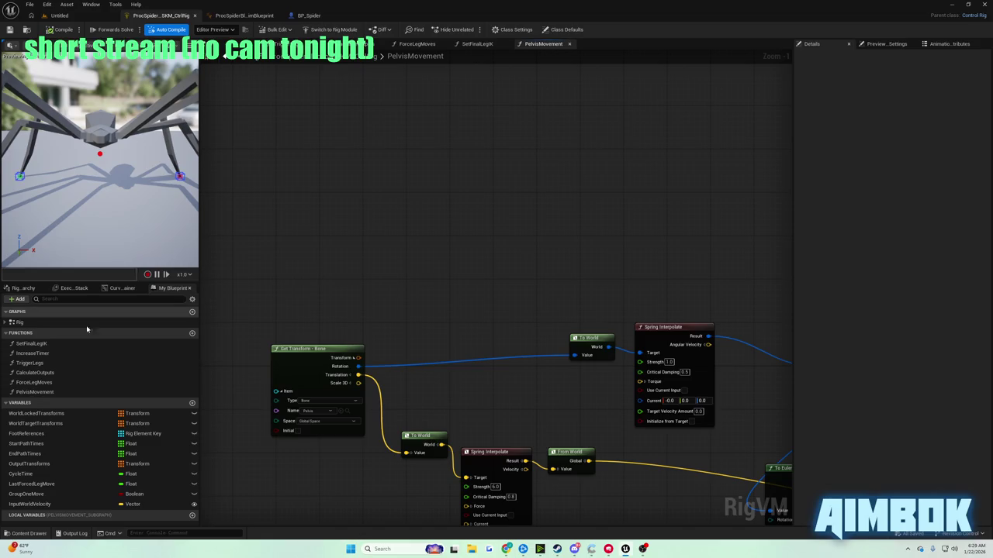
Check the tutorial video, then try a 'get out' node search that finds nothing.
mouse_move(505, 549)
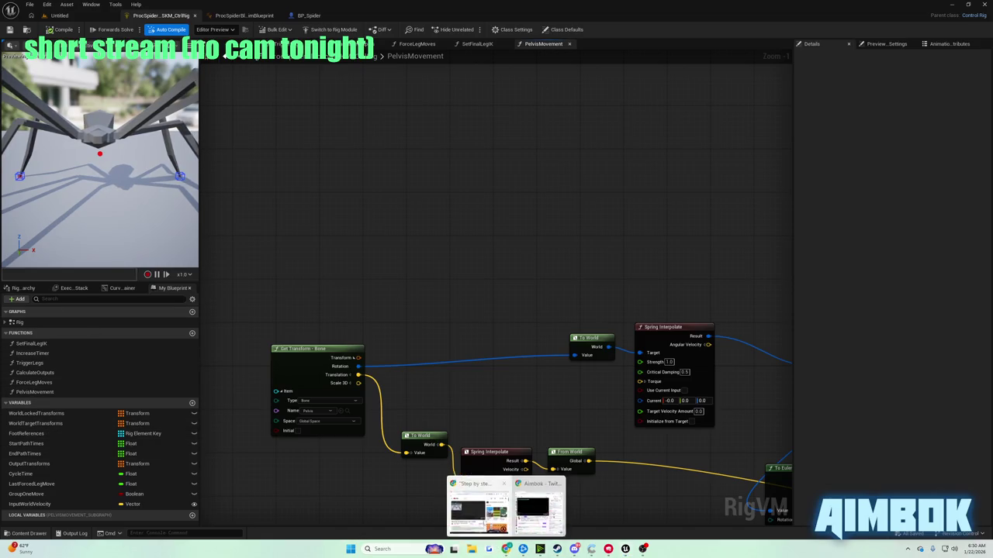
left_click(481, 508)
double_click(492, 234)
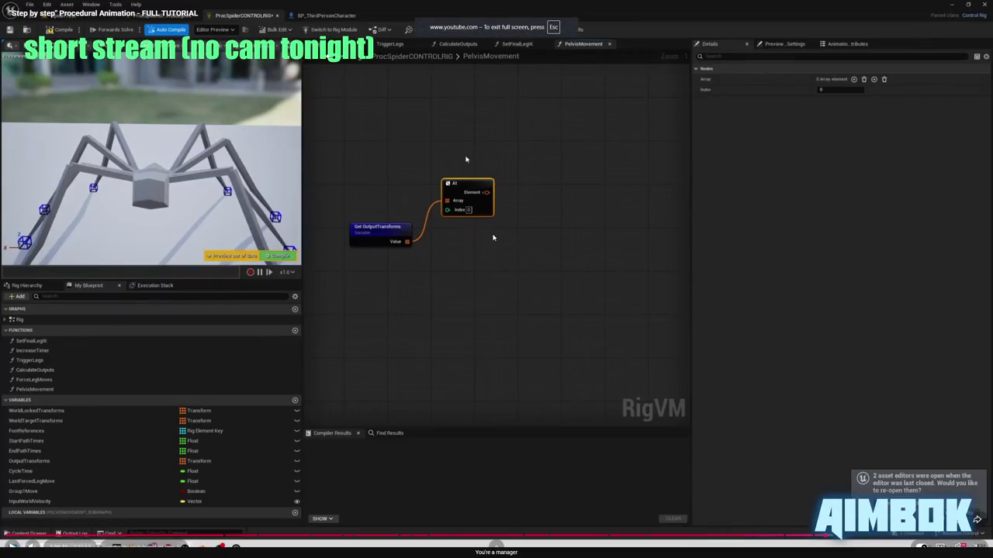
key("Escape")
left_click(350, 204)
right_click(366, 201)
type("get outpu")
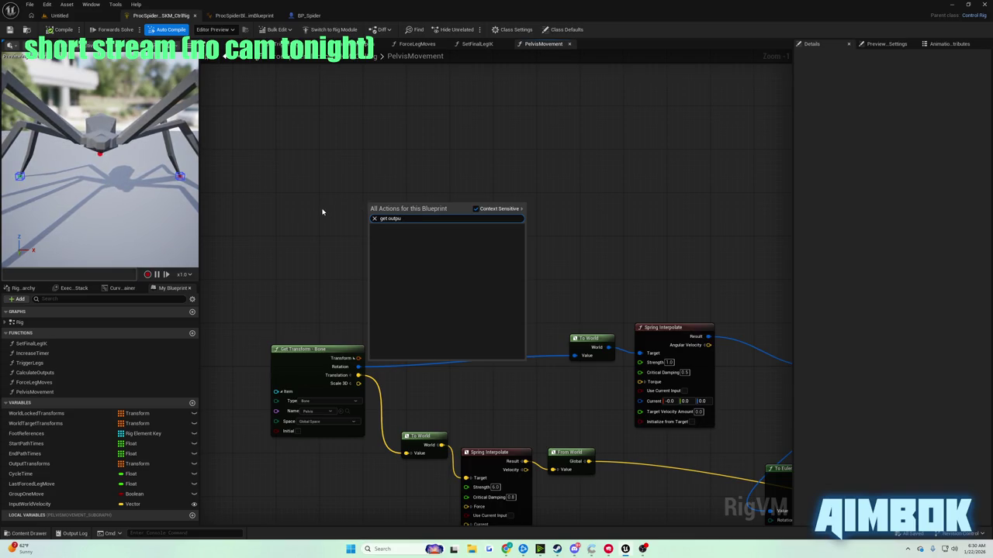
key("Escape")
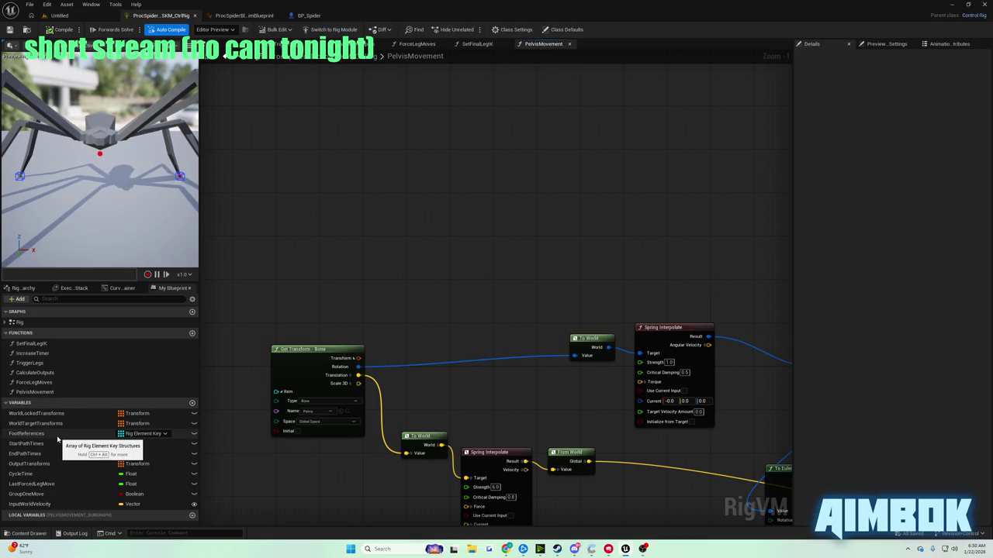
Rewind the tutorial and pause it at the OutputTransforms step.
left_click(505, 550)
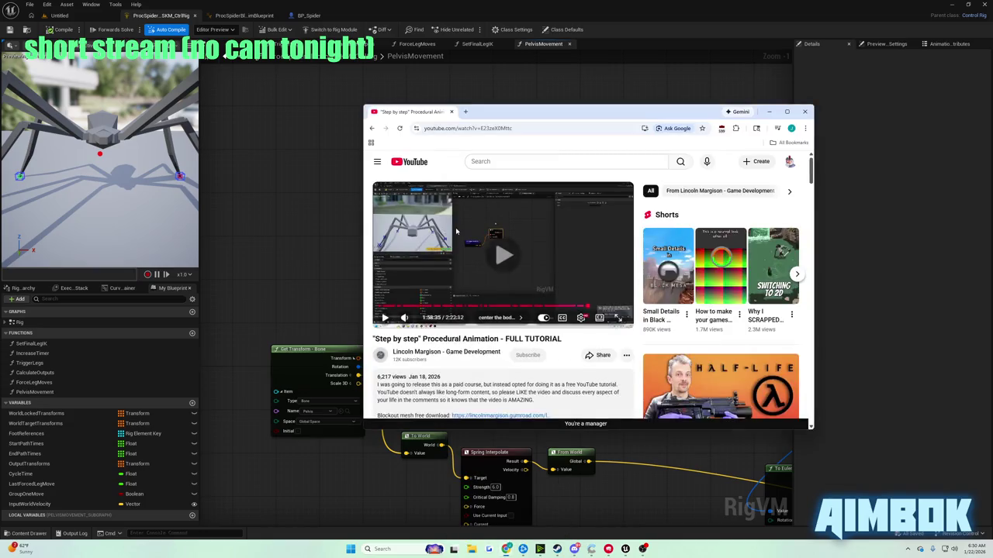
double_click(453, 232)
left_click(435, 234)
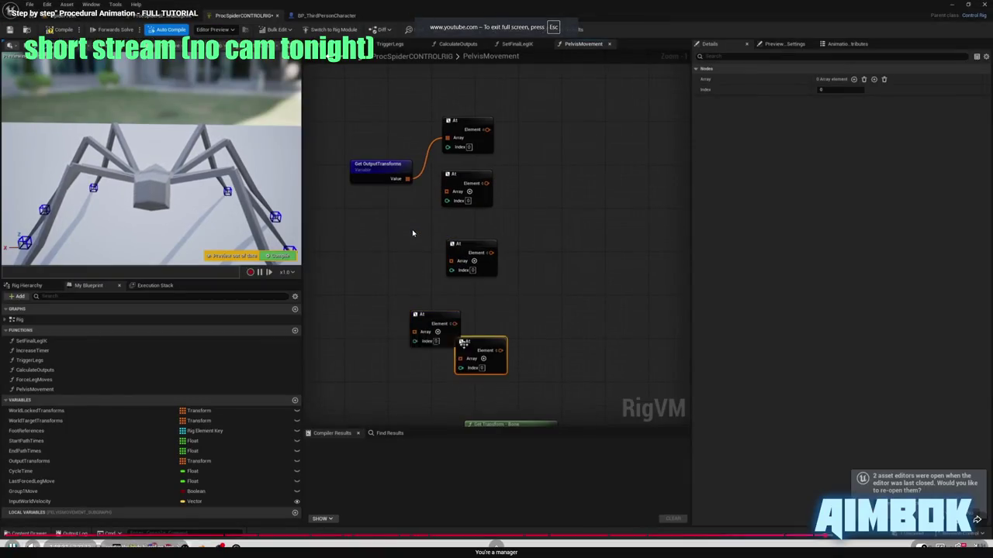
key("Left")
key("Left")
key("Left")
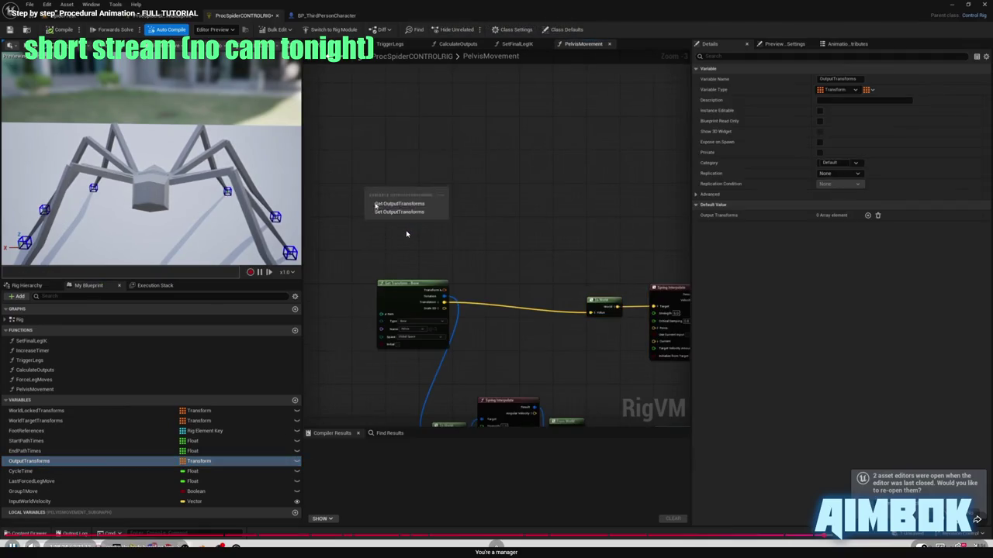
left_click(405, 228)
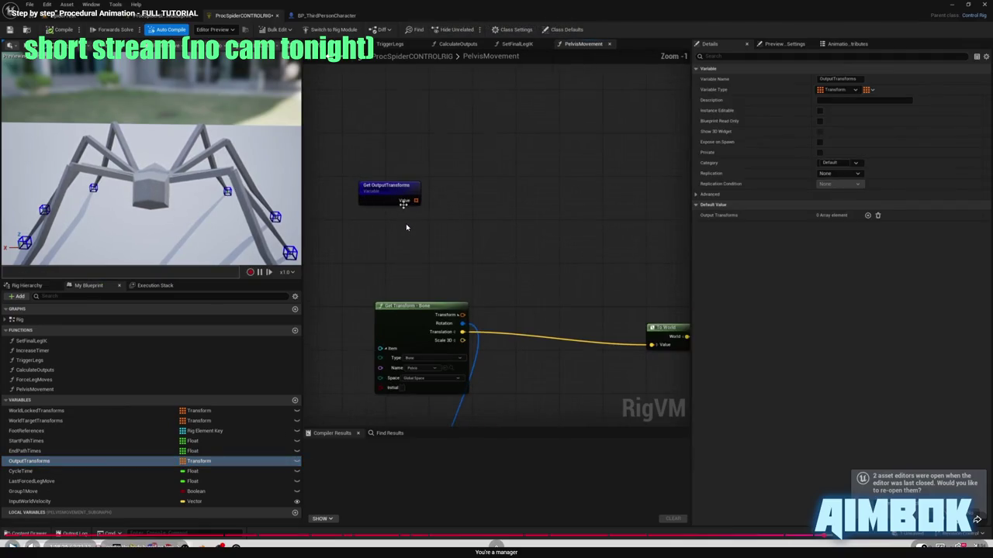
key("Escape")
left_click(317, 178)
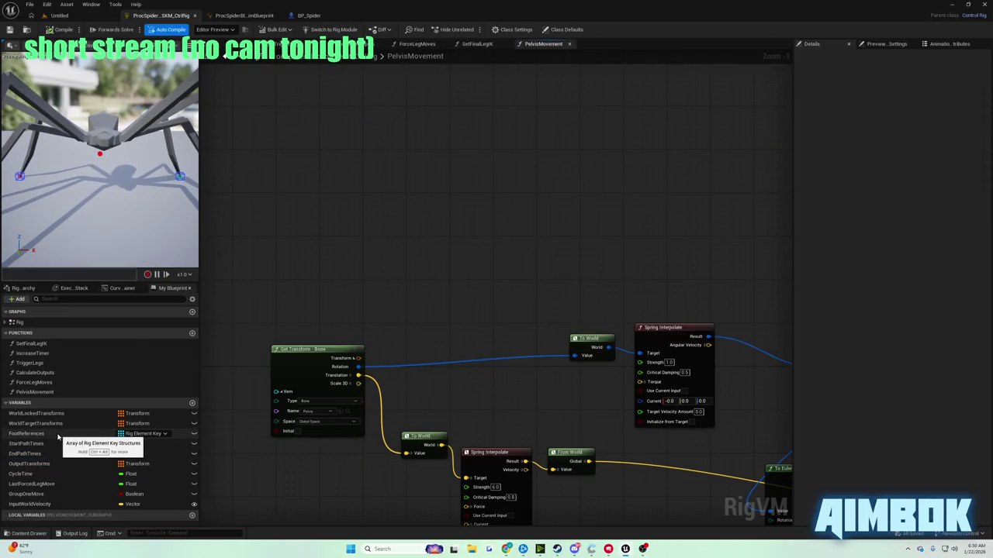
Place a Get OutputTransforms node in the graph, deleting an accidental Set node.
left_click_drag(46, 463, 300, 262)
left_click(325, 279)
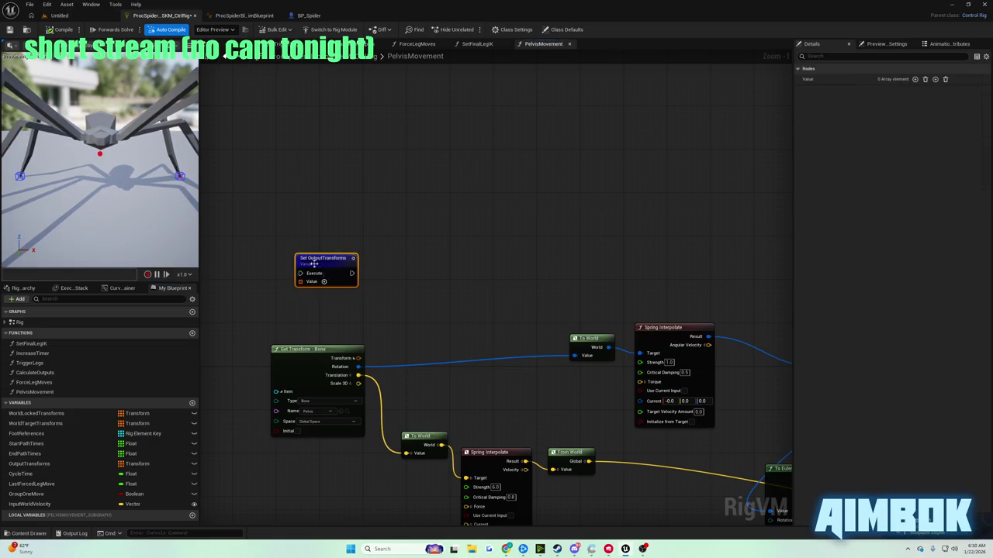
key("Delete")
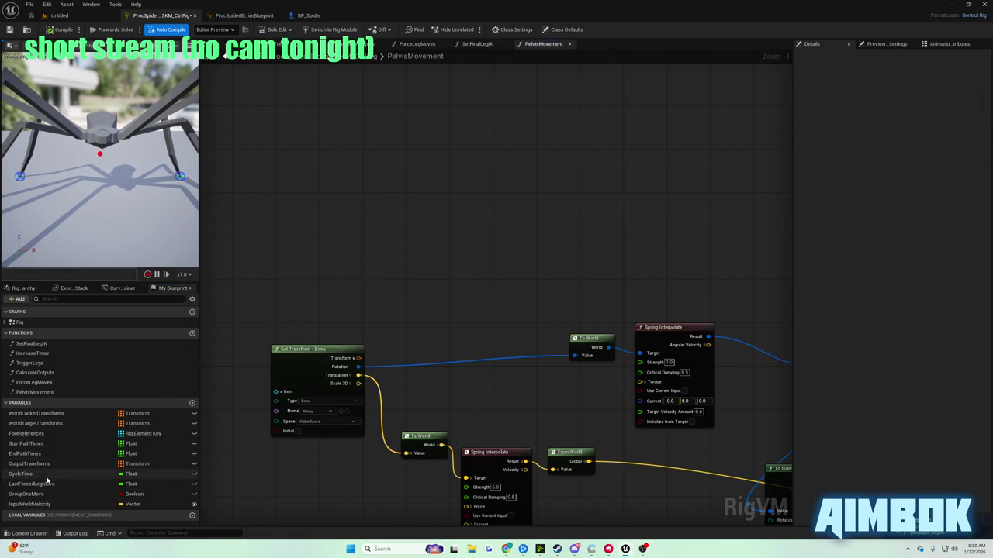
left_click(47, 464)
left_click_drag(350, 227, 351, 193)
left_click(377, 195)
Skip the tutorial ahead 5 seconds to see the next step.
mouse_move(506, 548)
left_click(478, 521)
double_click(497, 265)
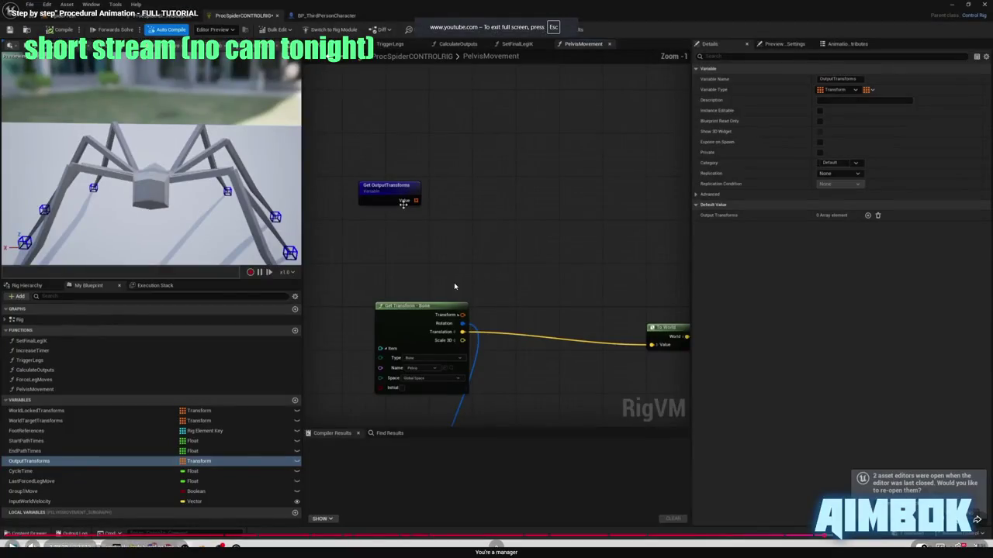
left_click(493, 301)
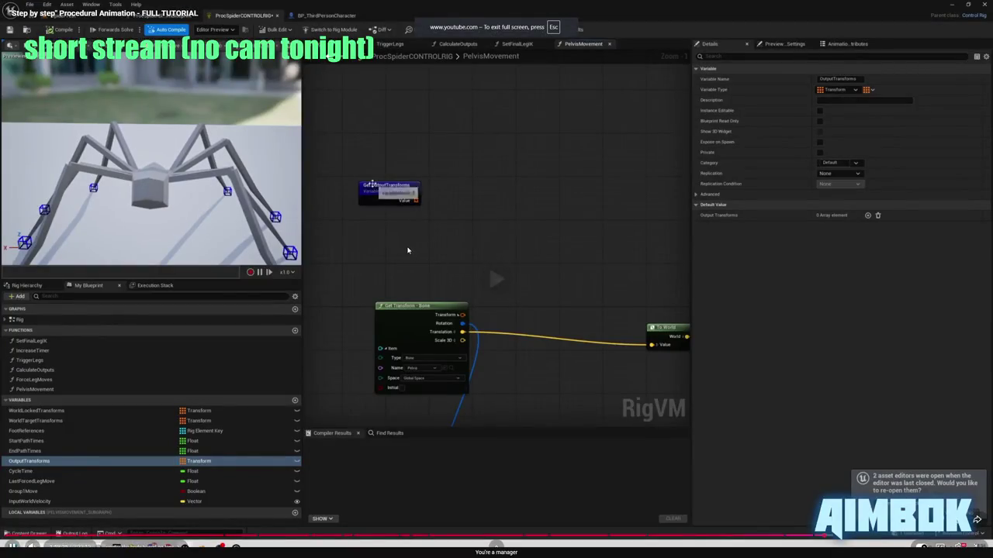
key("Right")
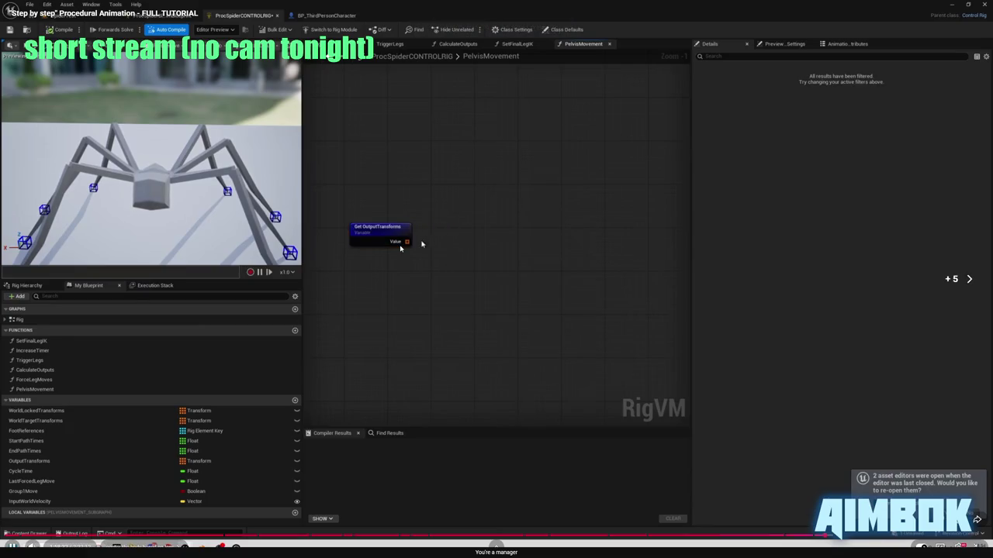
key("Escape")
left_click(362, 181)
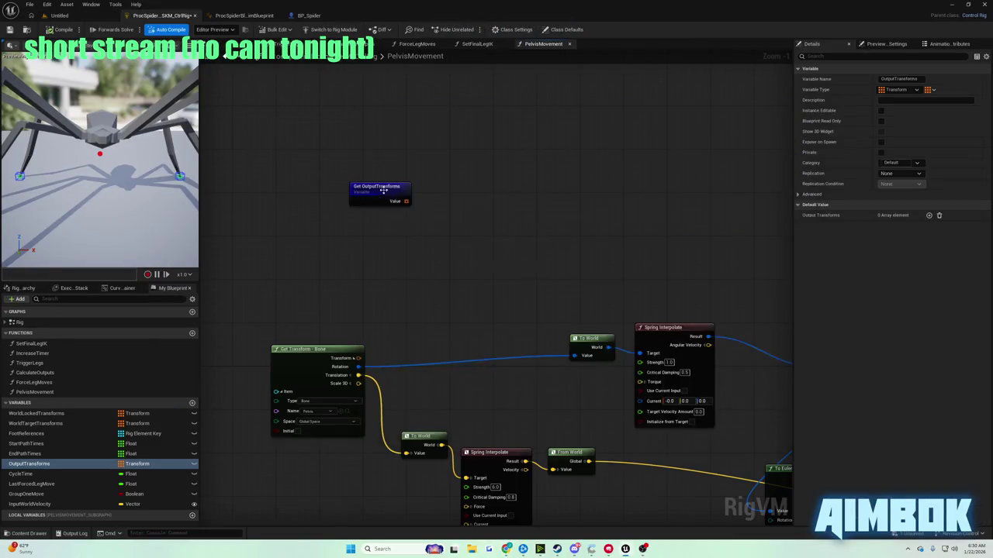
Wire the OutputTransforms value into a new At node.
left_click_drag(362, 181, 392, 182)
type("at")
left_click(418, 220)
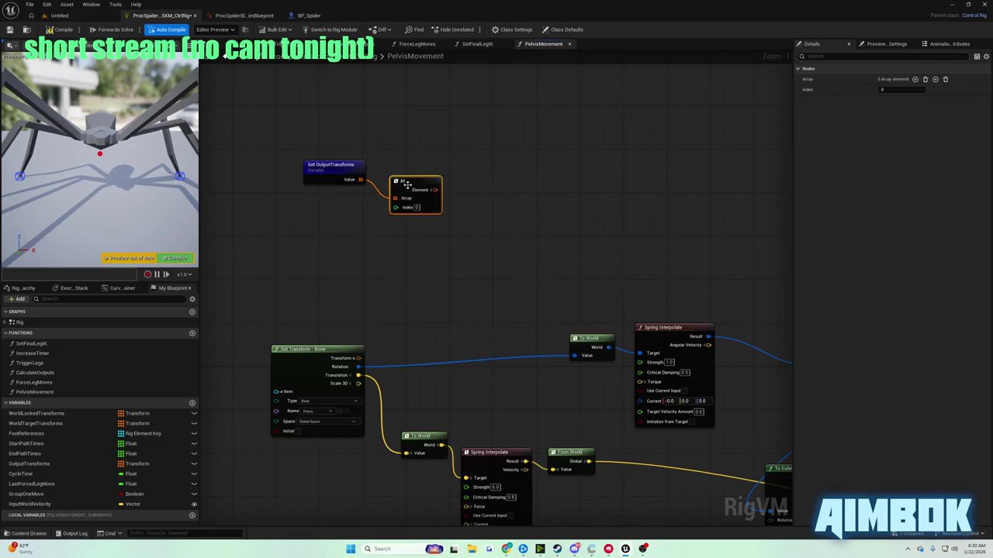
Make three copies of the At node and set one copy's Index to 2.
key("ctrl+d")
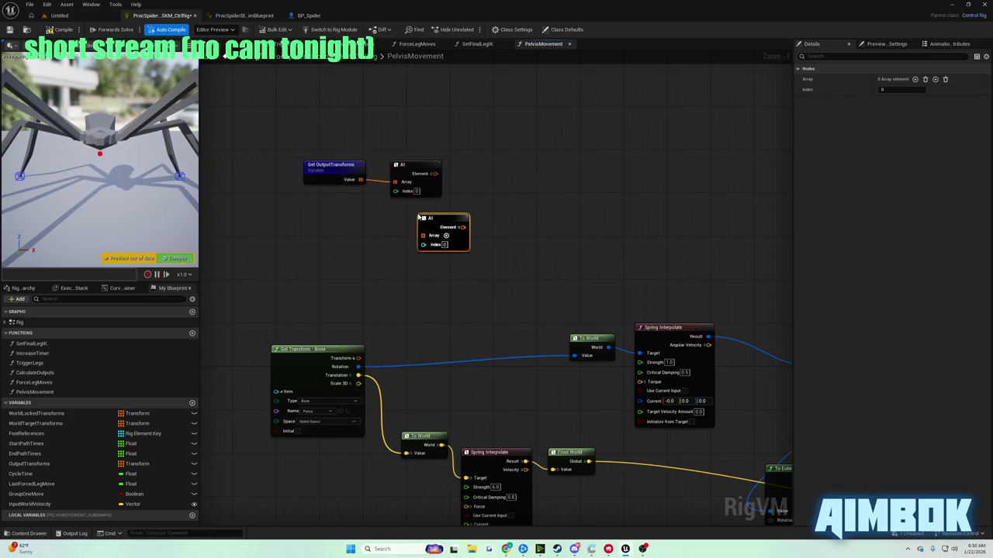
key("ctrl+d")
key("ctrl+d")
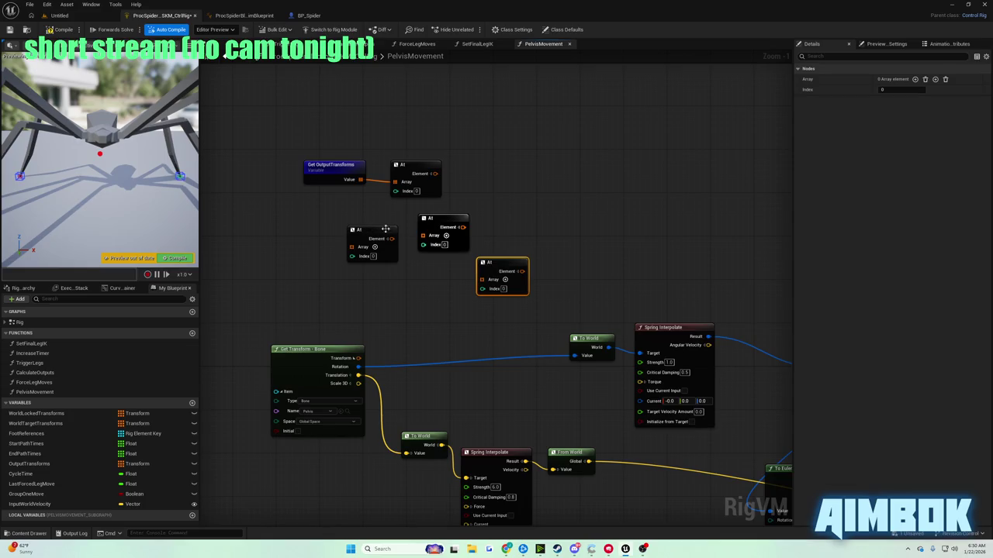
key("ctrl+d")
key("ctrl+d")
mouse_move(357, 231)
left_mouse_down()
mouse_move(383, 213)
mouse_move(498, 215)
left_mouse_up()
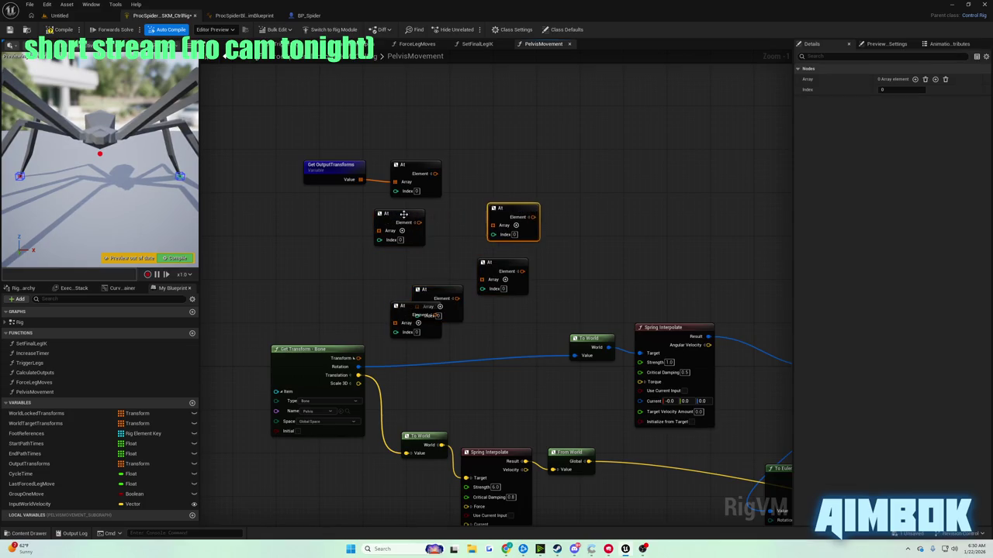
left_click(429, 234)
type("10")
key("Return")
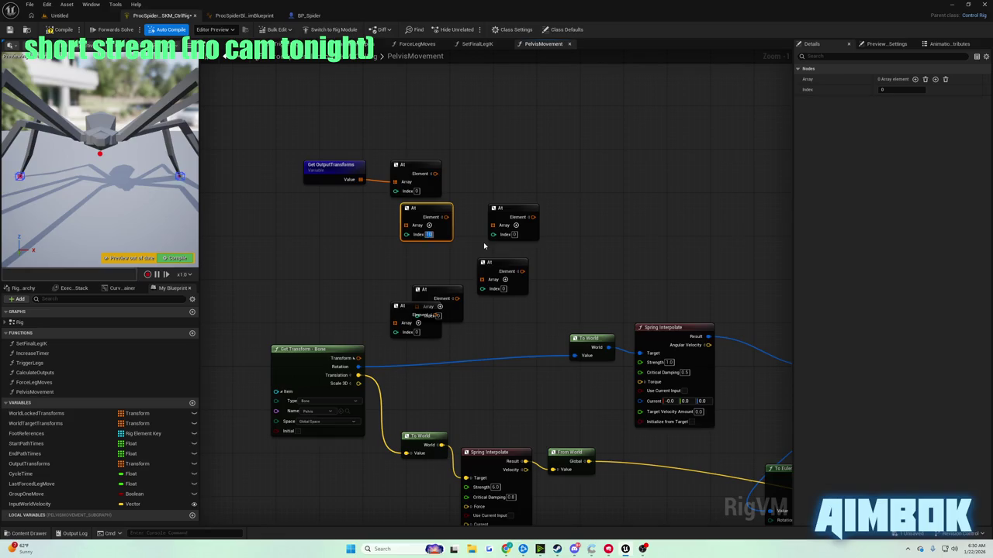
left_click(514, 234)
type("2")
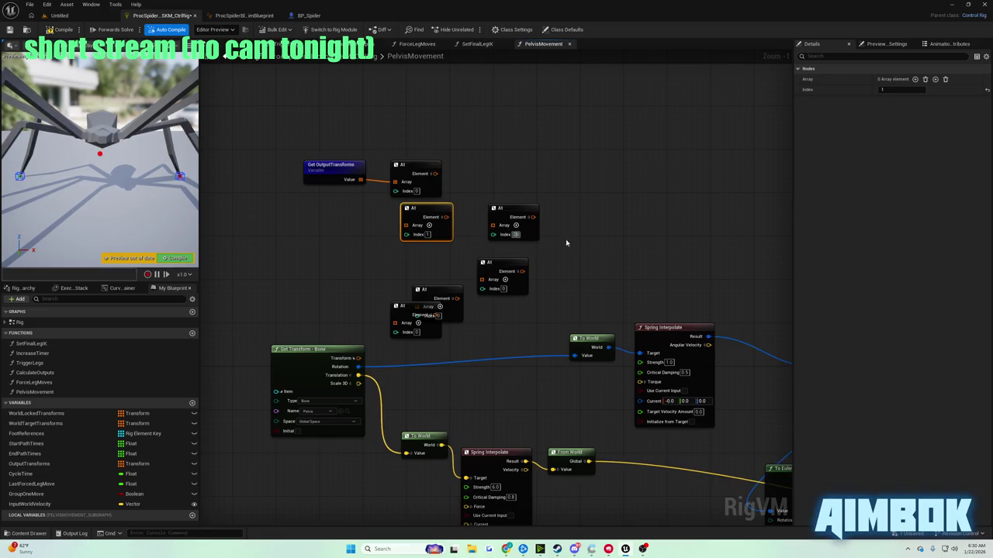
Arrange the At nodes into a column under Get OutputTransforms.
left_click_drag(516, 210, 411, 256)
mouse_move(310, 147)
left_mouse_down()
mouse_move(442, 233)
mouse_move(446, 294)
left_mouse_up()
left_click_drag(436, 250, 407, 180)
left_click(420, 201)
left_click_drag(415, 218, 426, 218)
left_click_drag(402, 308, 384, 252)
Set the stacked At nodes' indices to 3, 4 and 5.
left_click(398, 278)
type("3")
key("Return")
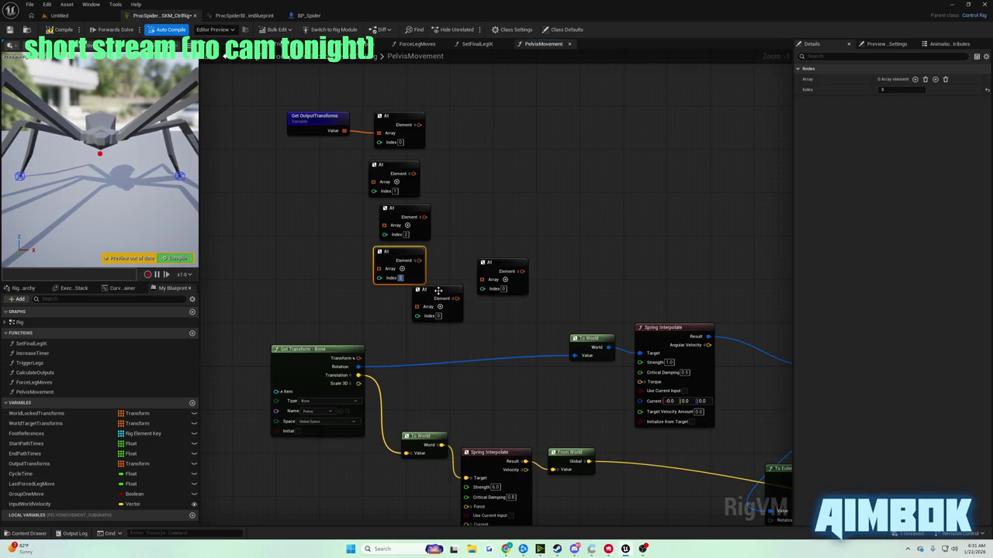
left_click_drag(439, 290, 393, 295)
left_click(395, 321)
type("4")
mouse_move(498, 278)
left_mouse_down()
mouse_move(415, 321)
mouse_move(412, 364)
left_mouse_up()
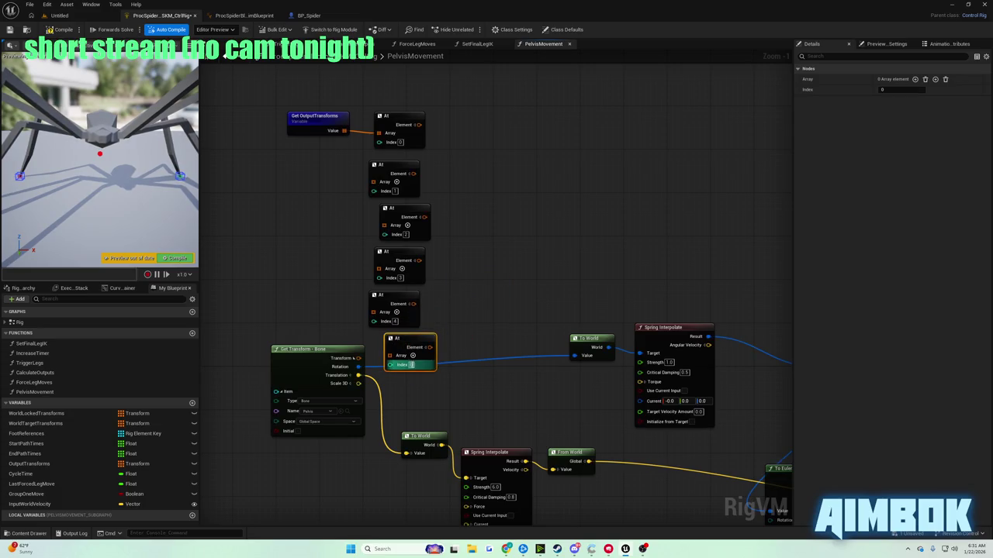
key("Escape")
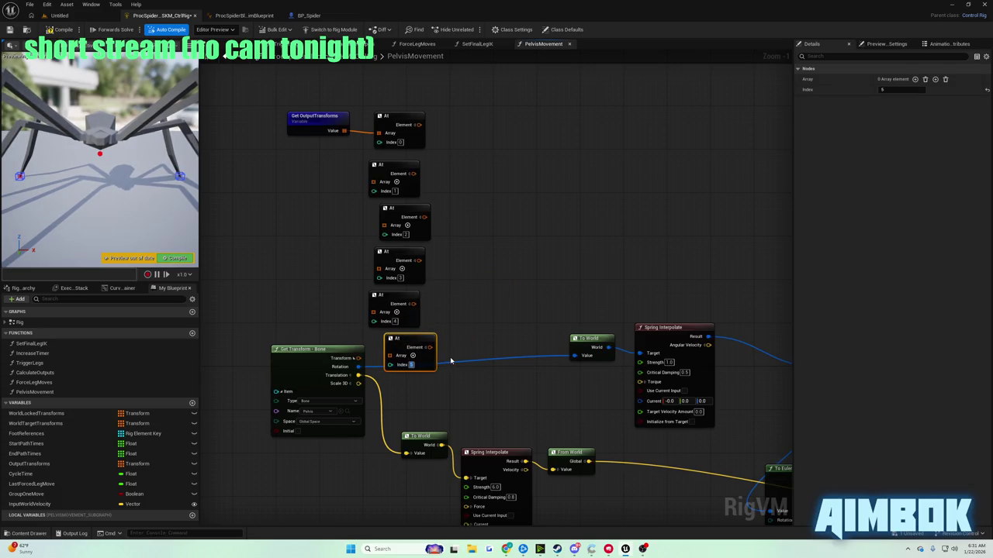
Duplicate the bottom At node to add Index 6 and 7 nodes to the stack.
mouse_move(261, 109)
left_mouse_down()
mouse_move(445, 304)
mouse_move(447, 338)
mouse_move(393, 247)
left_mouse_up()
left_click(454, 194)
left_click_drag(450, 222, 457, 304)
left_click(428, 346)
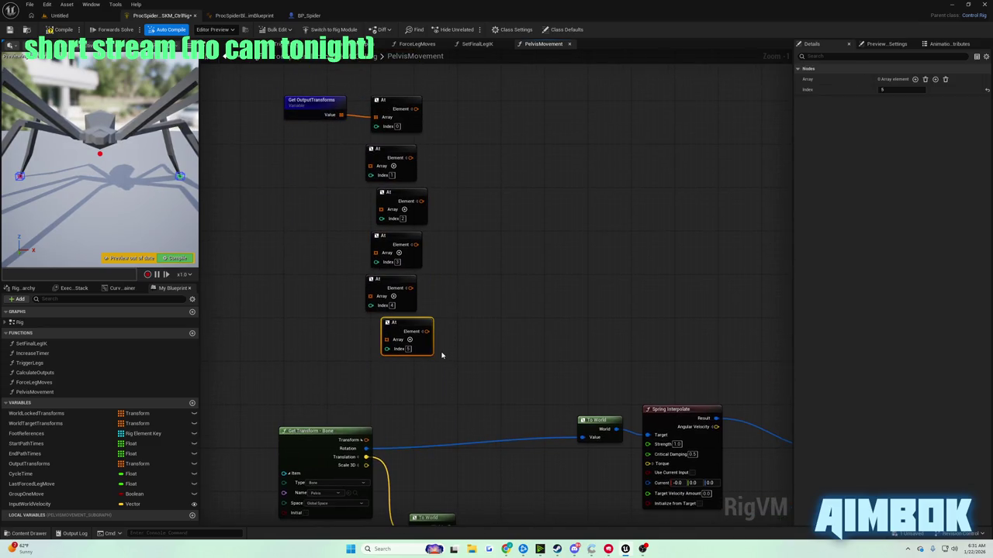
key("ctrl+d")
left_click_drag(458, 358, 398, 367)
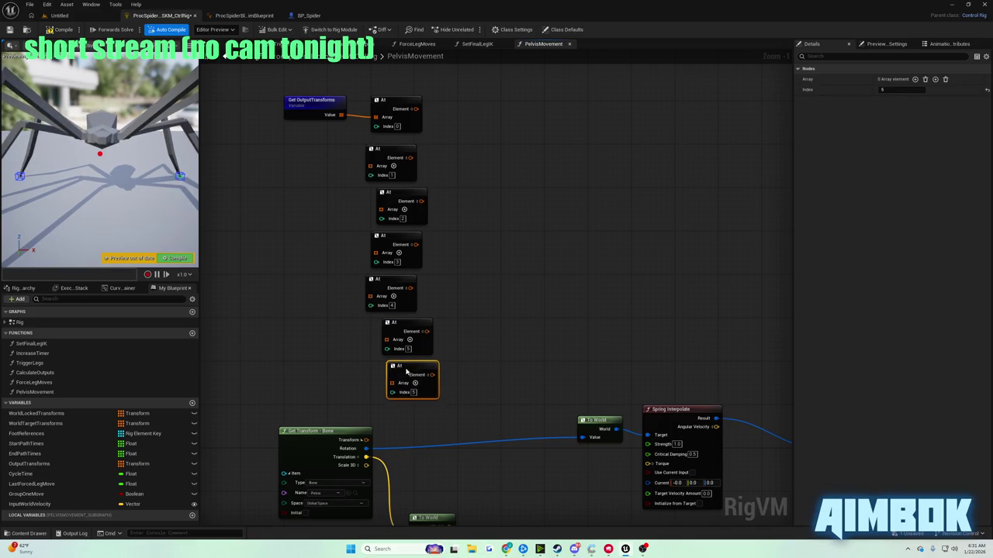
type("6")
key("Return")
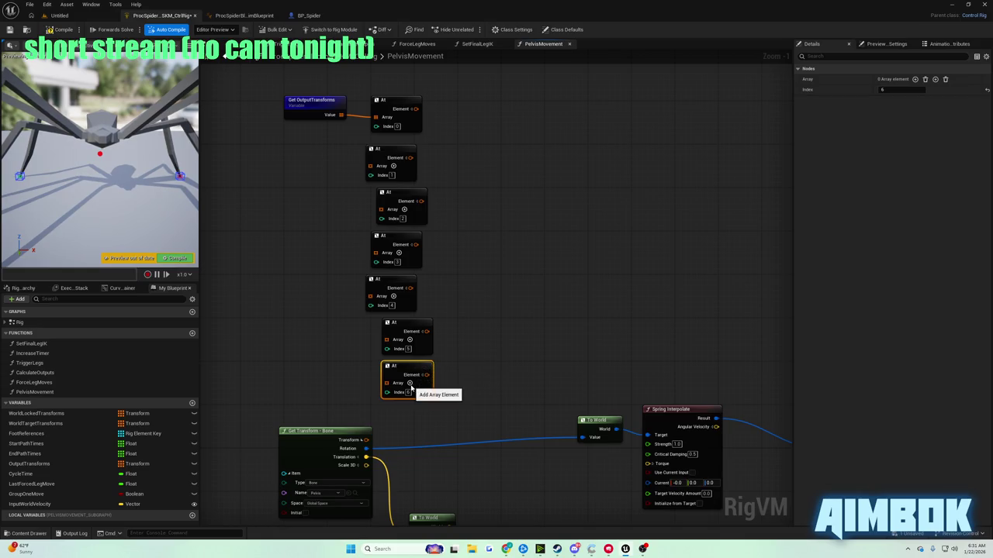
key("ctrl+d")
left_click_drag(431, 390, 406, 403)
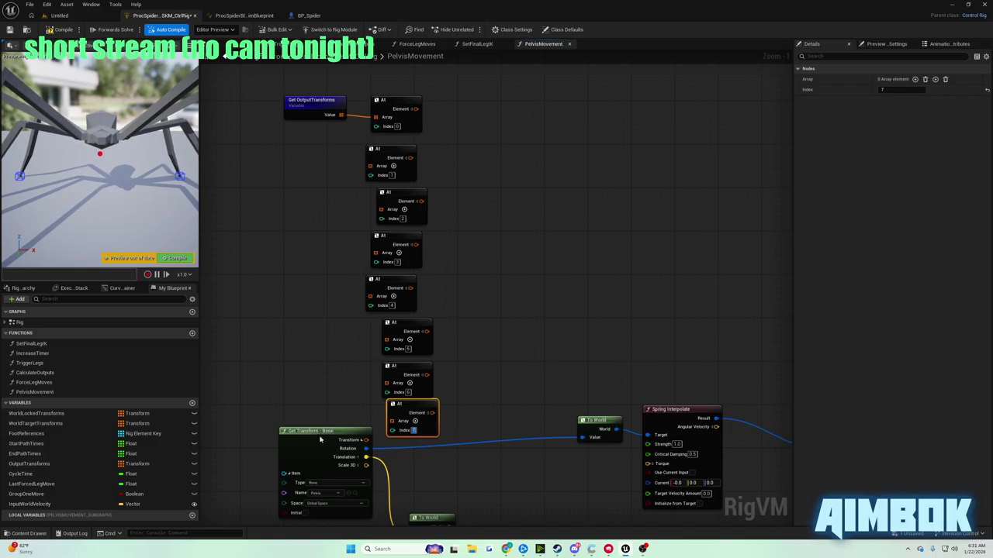
Move the Get Transform - Bone node aside and shift the At stack clear of it.
left_click_drag(320, 440, 313, 456)
mouse_move(275, 91)
left_mouse_down()
mouse_move(443, 377)
mouse_move(448, 440)
mouse_move(372, 326)
mouse_move(477, 382)
left_mouse_up()
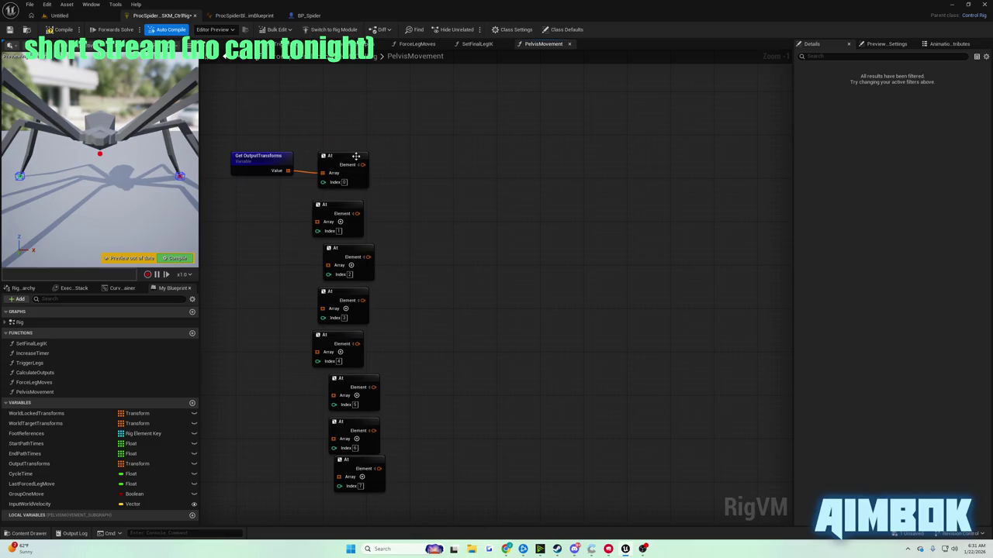
mouse_move(506, 550)
left_click(470, 512)
double_click(425, 284)
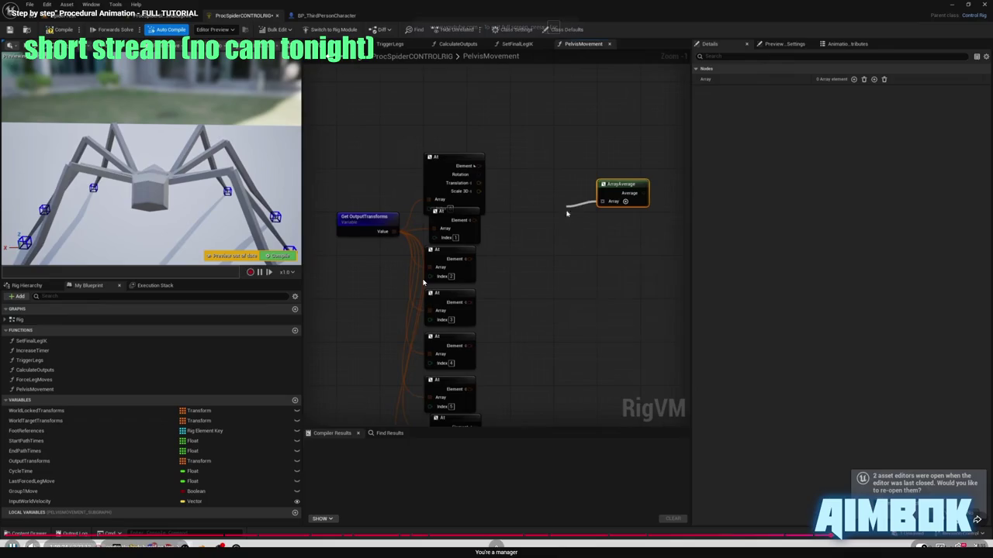
Switch between the fullscreen tutorial and the Unreal graph to check the next step.
key("Escape")
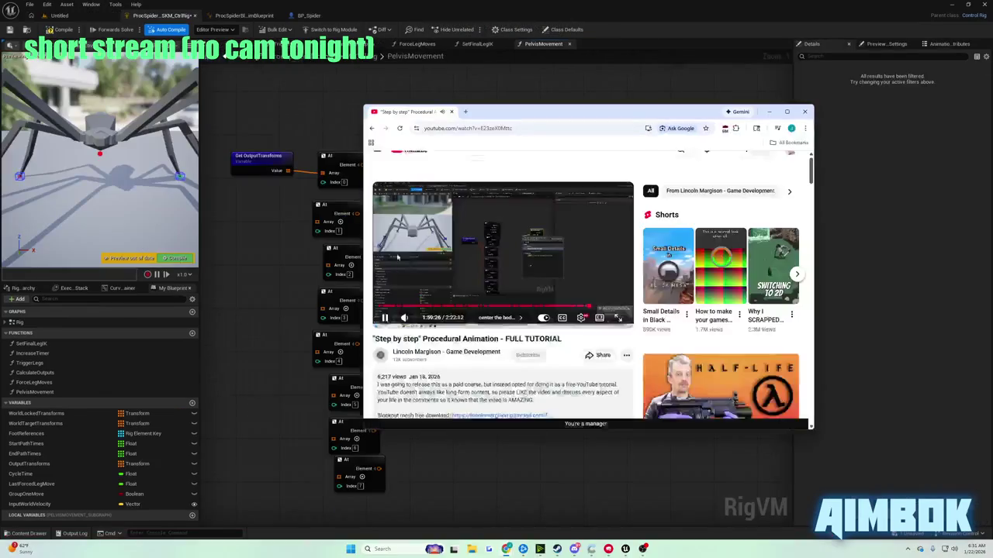
key("alt+Tab")
mouse_move(506, 549)
left_click(474, 518)
double_click(468, 281)
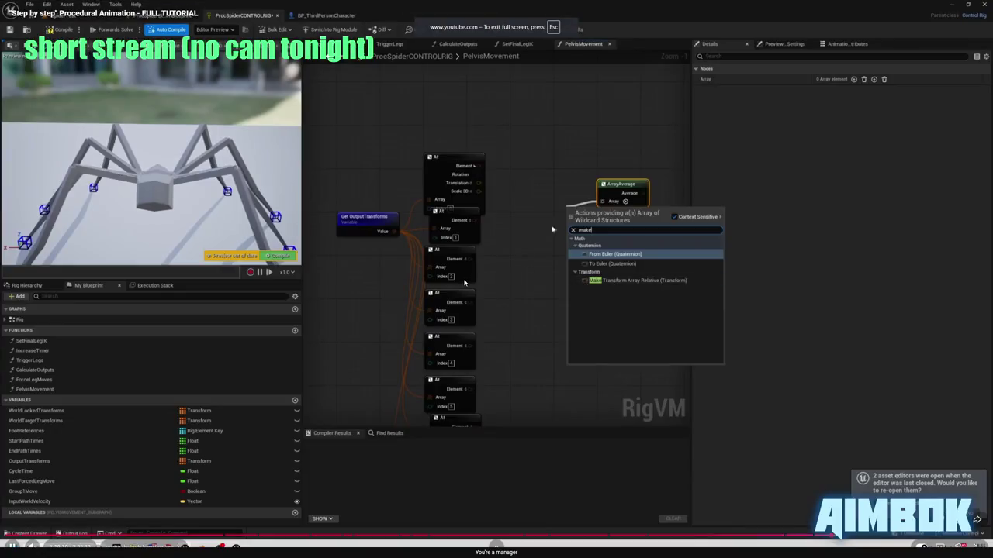
double_click(464, 282)
key("alt+Tab")
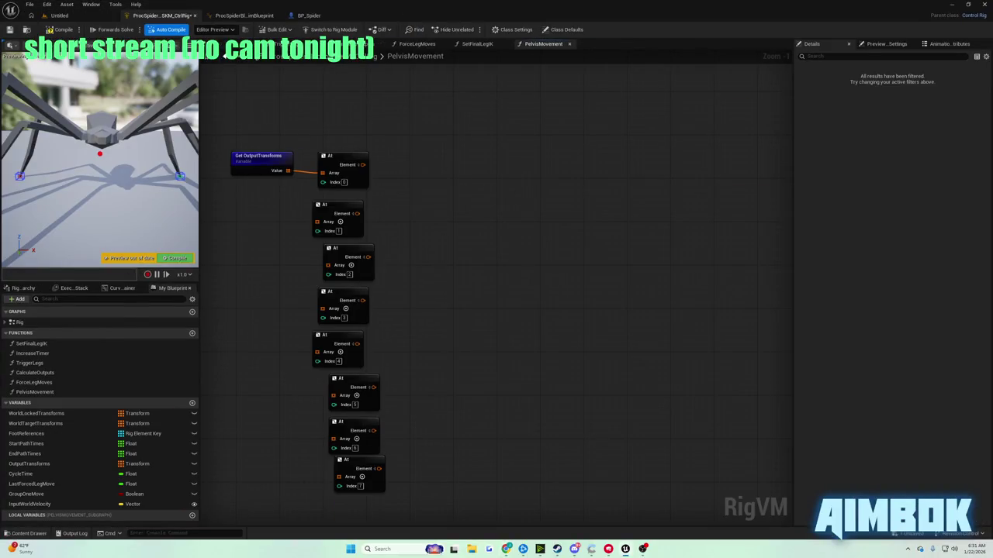
Add an ArrayAverage node to the graph via node search.
right_click(528, 195)
type("arrata")
key("BackSpace")
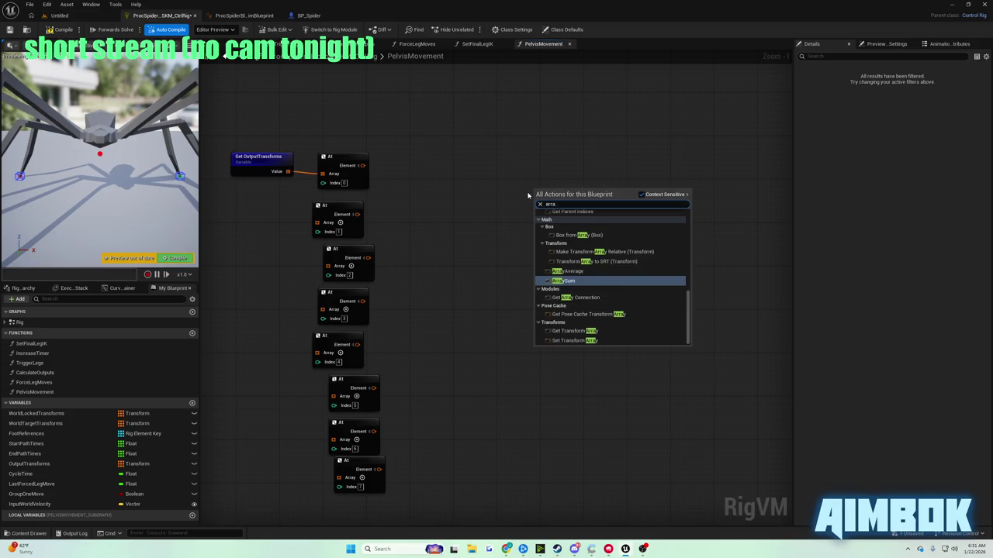
type("ayav")
key("Return")
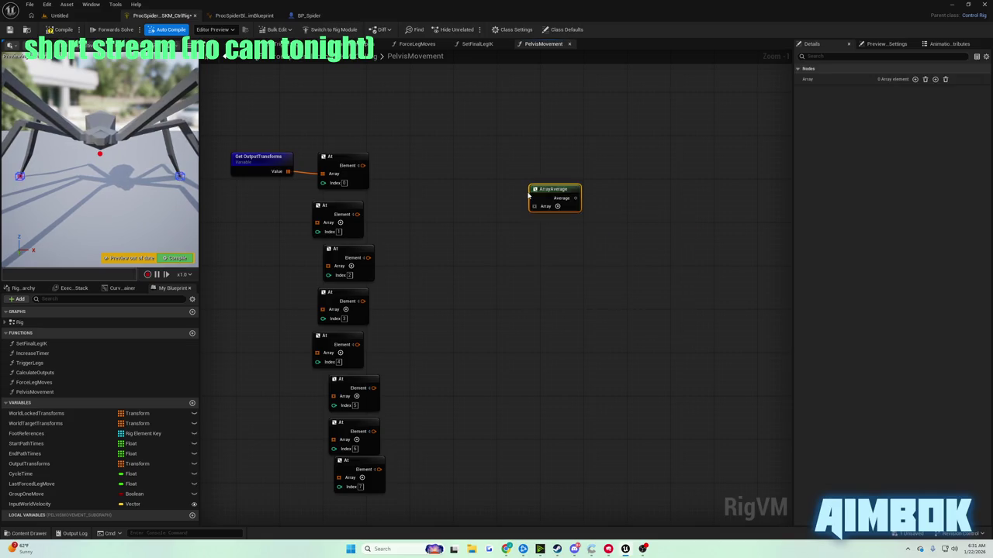
Watch the tutorial, then move the ArrayAverage node beside the At nodes.
mouse_move(506, 550)
left_click(471, 508)
key("f")
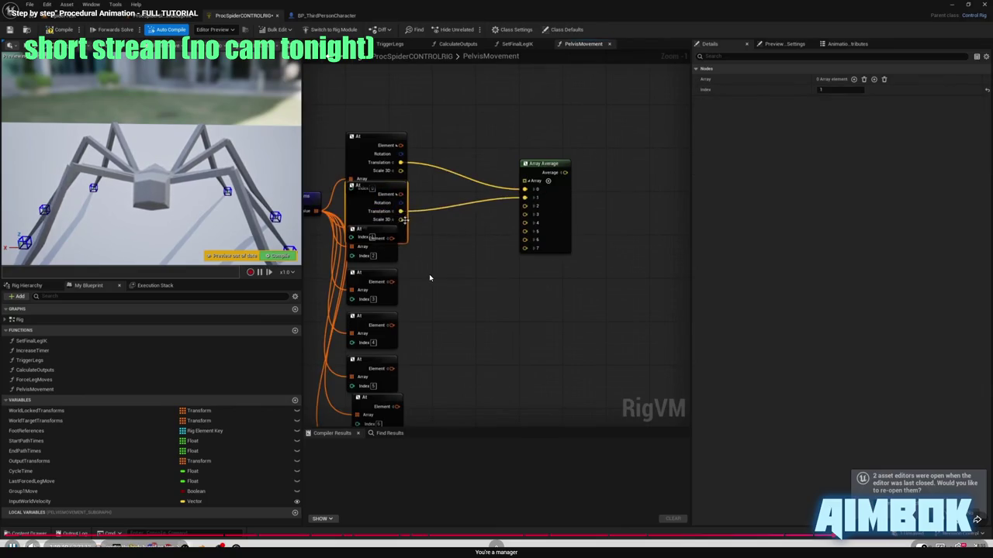
left_click(429, 274)
key("Escape")
key("alt+Tab")
left_click_drag(545, 206, 481, 196)
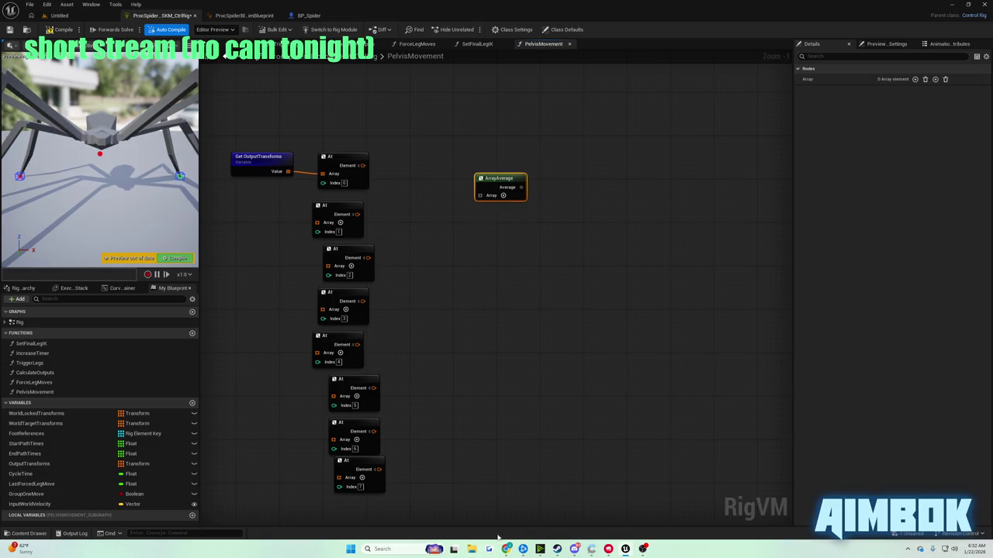
Jump the tutorial back 15 seconds to rewatch the wiring step.
mouse_move(506, 548)
left_click(477, 503)
double_click(486, 261)
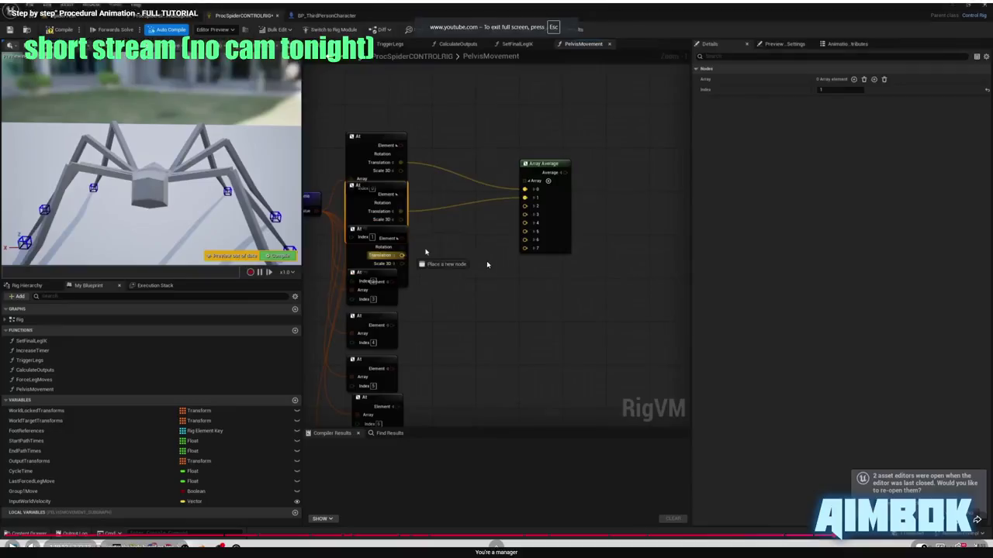
key("Left")
key("Left")
key("Left")
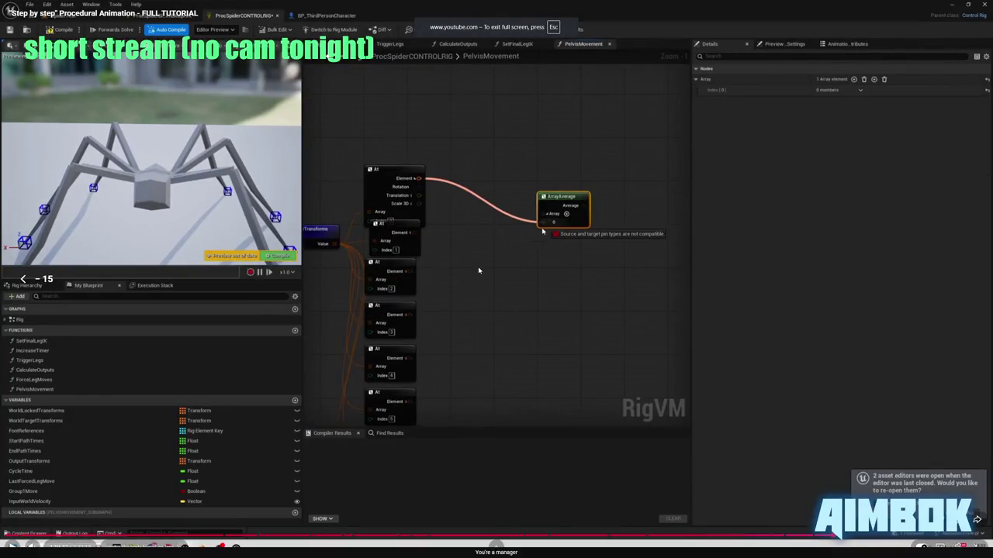
left_click(478, 270)
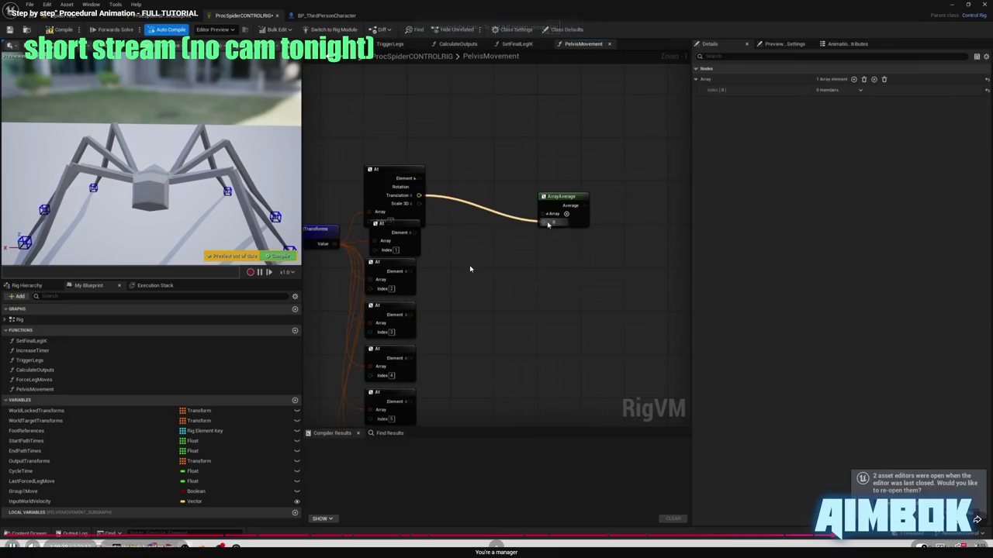
key("Escape")
left_click(478, 200)
key("alt+Tab")
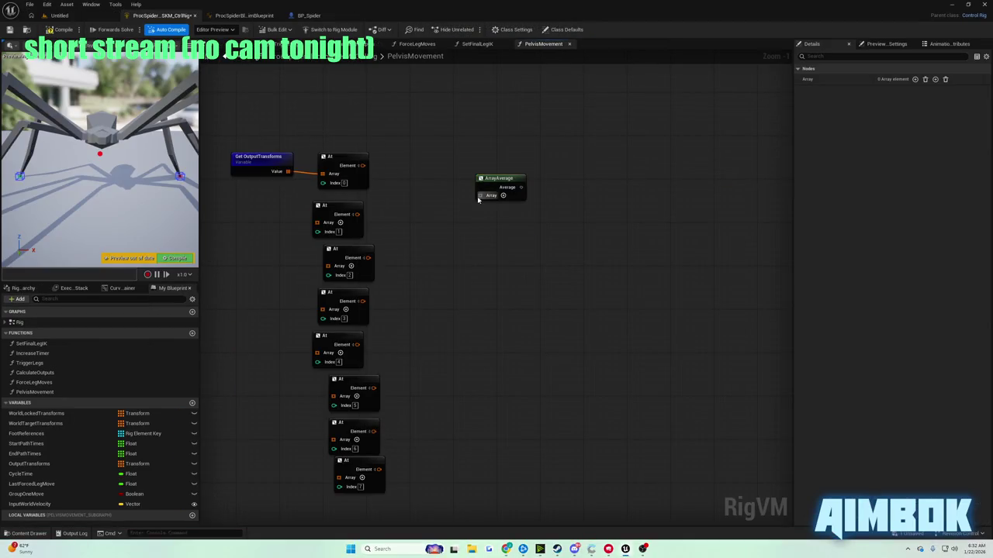
Split the index-0 At element and try wiring its Translation into Array Average.
left_click(361, 165)
mouse_move(373, 183)
left_mouse_down()
mouse_move(461, 215)
mouse_move(493, 195)
left_mouse_up()
mouse_move(372, 183)
left_mouse_down()
mouse_move(520, 192)
mouse_move(506, 211)
mouse_move(487, 190)
left_mouse_up()
left_click(502, 196)
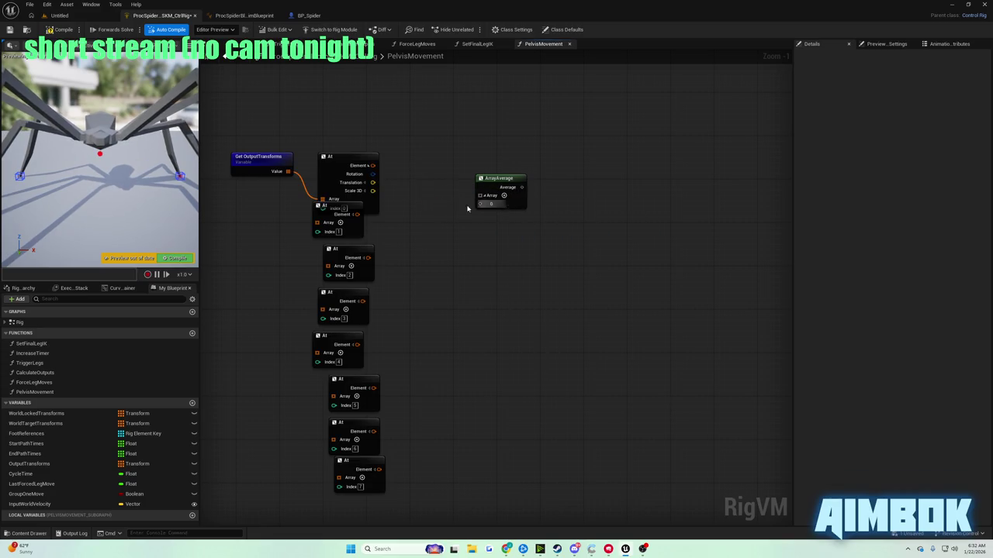
Connect index-0 Translation to Array Average's first element and tidy the node positions.
left_click_drag(373, 182, 481, 204)
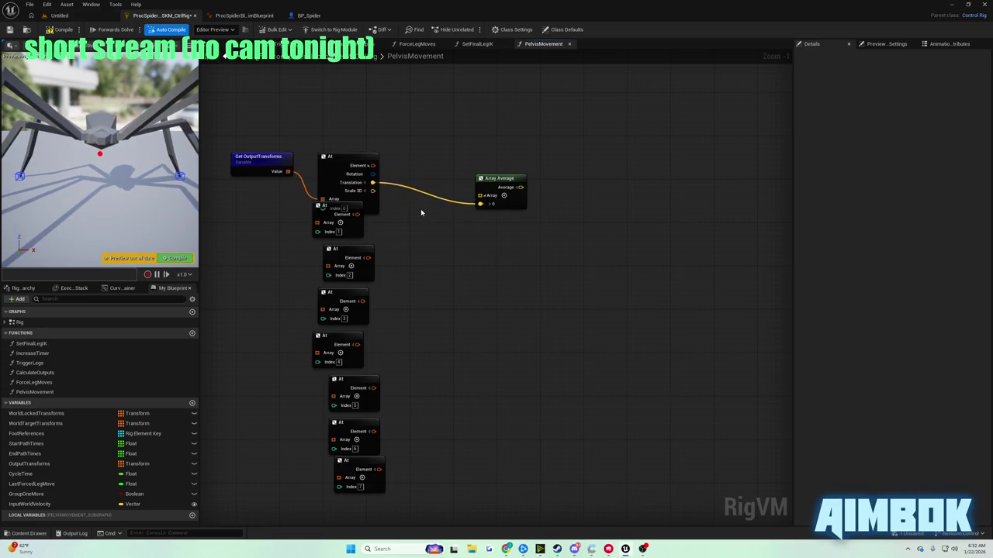
scroll(421, 210, "up", 1)
mouse_move(391, 210)
left_mouse_down()
mouse_move(427, 216)
mouse_move(384, 203)
left_mouse_up()
left_click_drag(294, 221, 276, 195)
left_click_drag(404, 211, 366, 192)
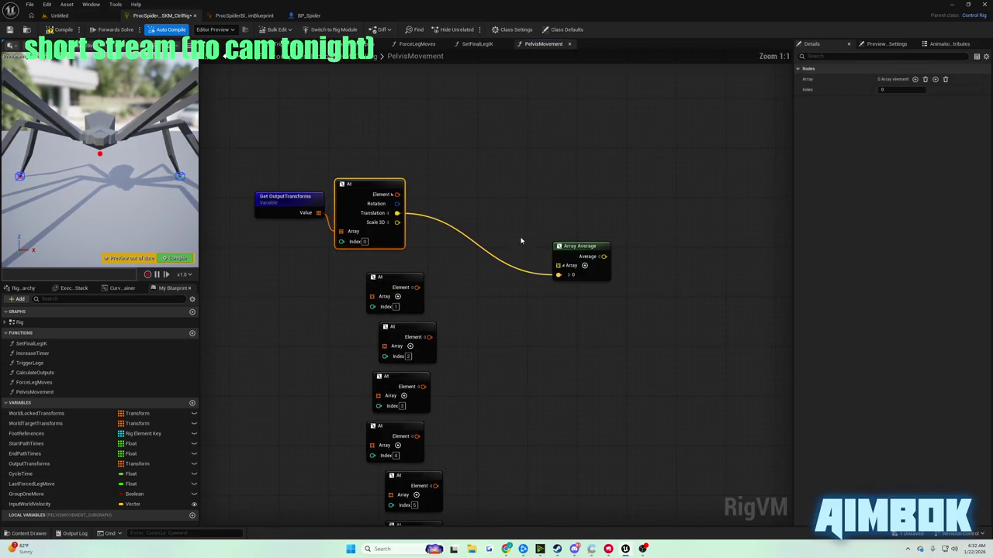
left_click_drag(580, 274, 560, 262)
Add two more array elements and collapse elements 1 through 4.
left_click(566, 253)
left_click(566, 254)
left_click(566, 253)
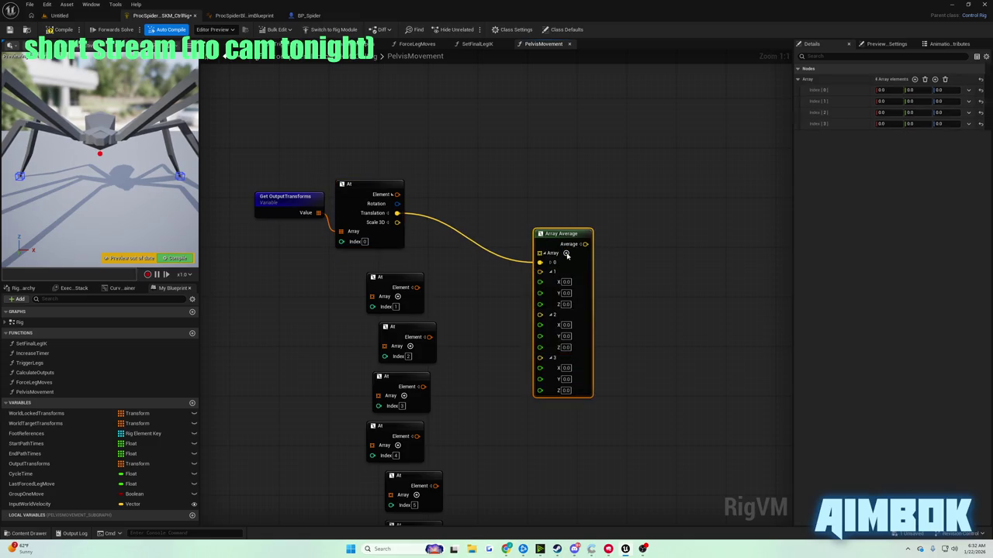
left_click(567, 254)
left_click(551, 271)
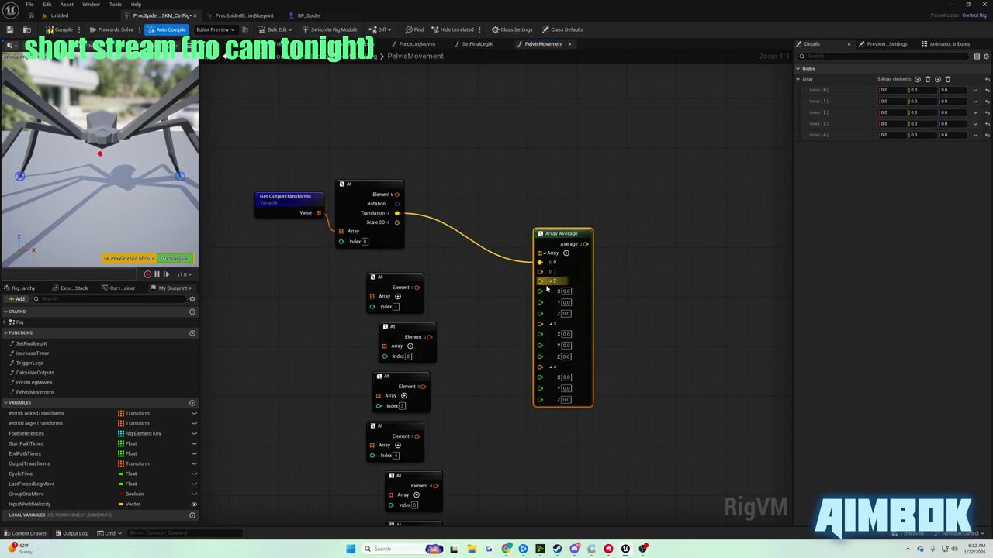
left_click(550, 281)
left_click(551, 290)
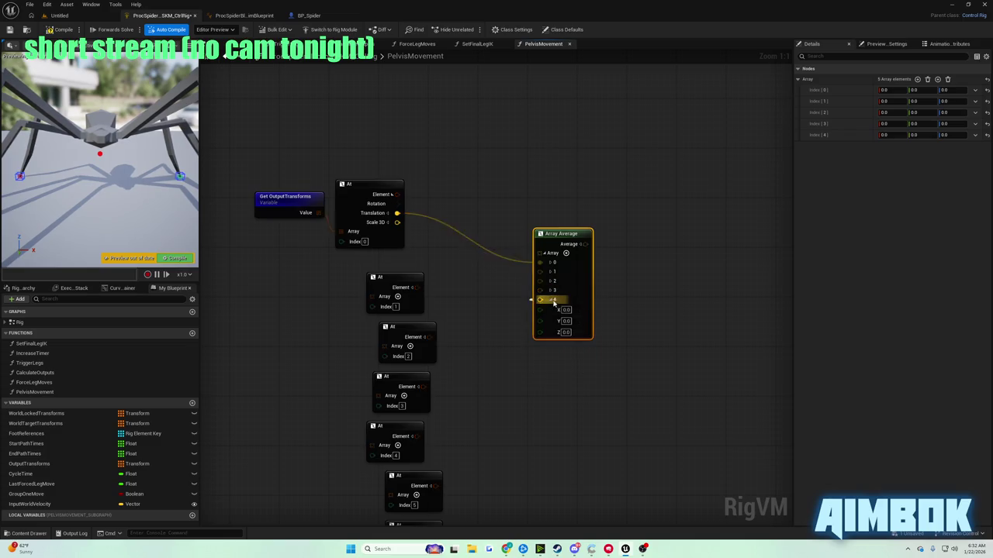
left_click(553, 301)
Add elements up to 7, collapse elements 5–7, and move the index-1 At node up.
left_click(567, 254)
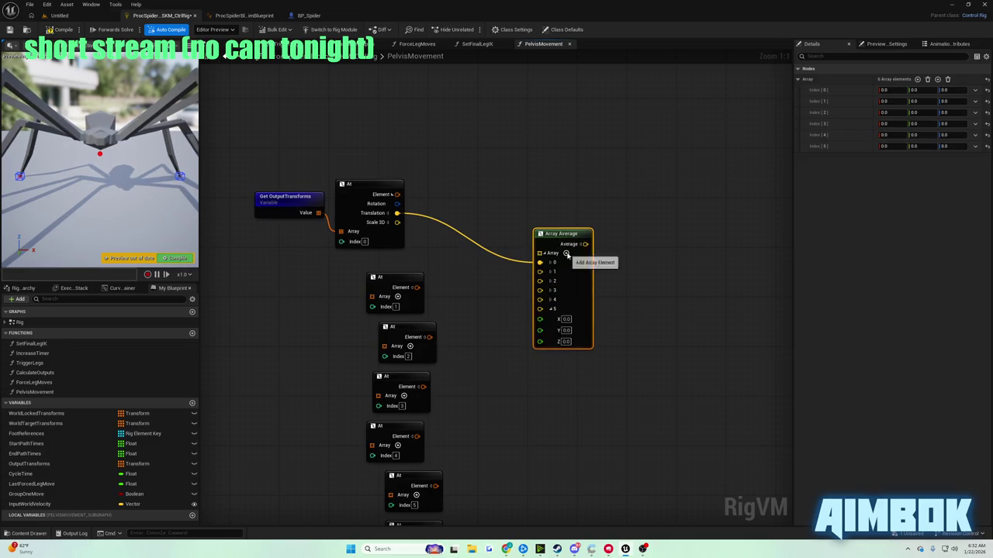
left_click(566, 253)
left_click(566, 254)
left_click(551, 309)
left_click(551, 319)
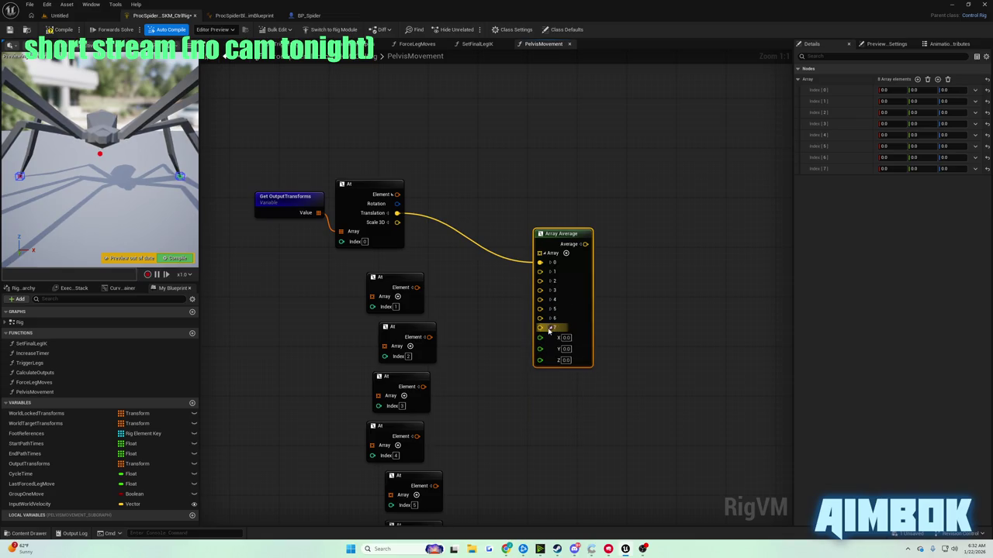
left_click(550, 329)
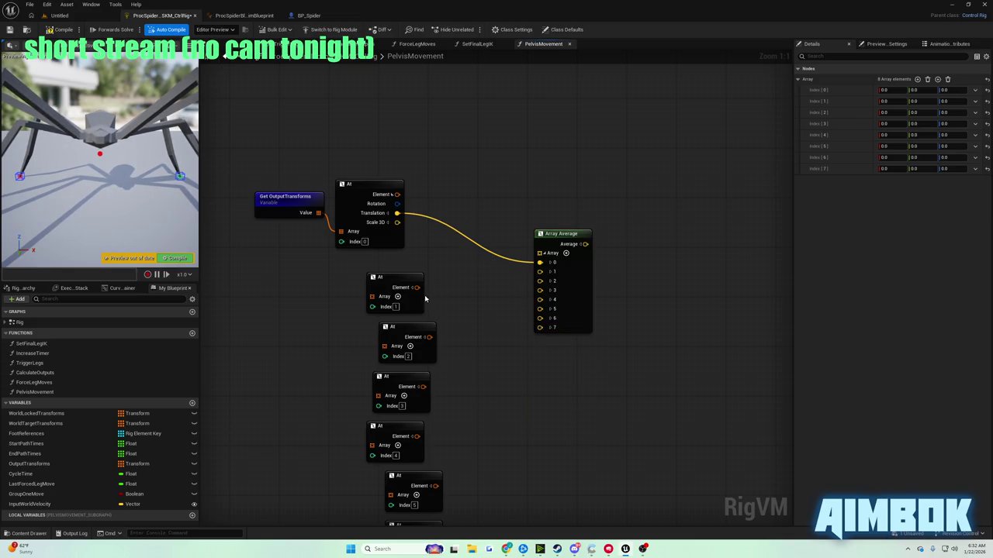
left_click_drag(395, 277, 369, 265)
left_click(390, 276)
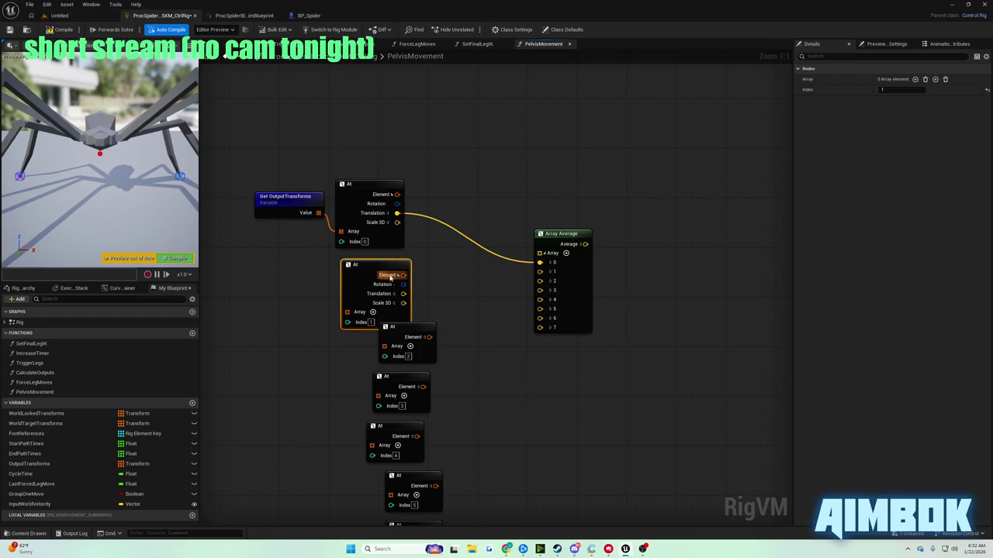
Wire the index-1 and index-2 At nodes' Translations into Array Average inputs 1 and 2.
left_click_drag(407, 294, 540, 271)
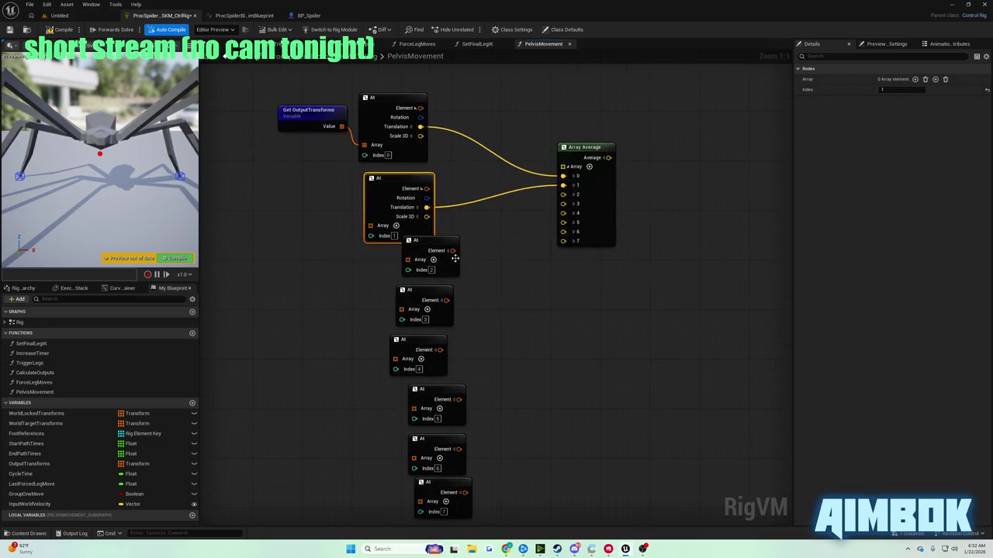
mouse_move(359, 266)
left_mouse_down()
mouse_move(459, 378)
mouse_move(470, 510)
left_mouse_up()
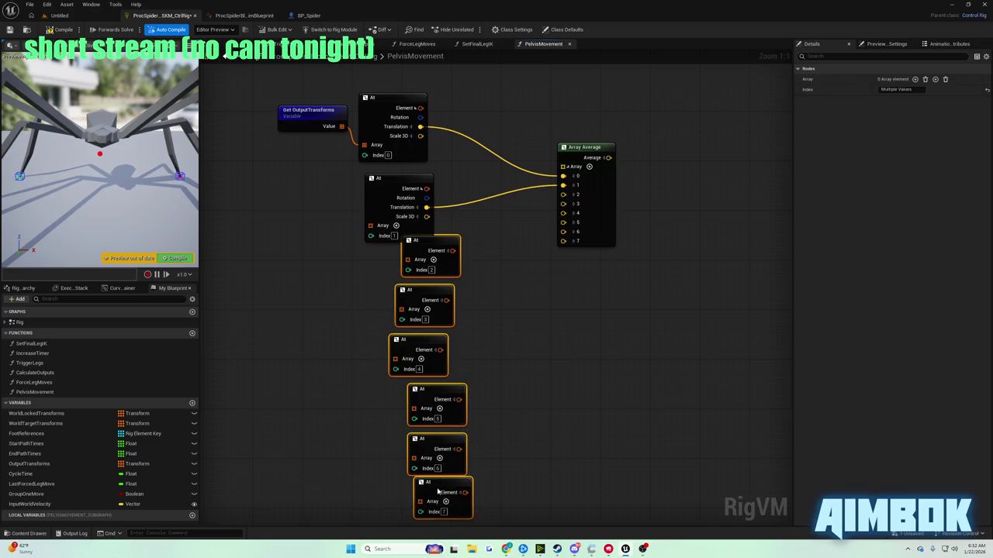
key("ctrl+z")
left_click(410, 265)
left_click(419, 274)
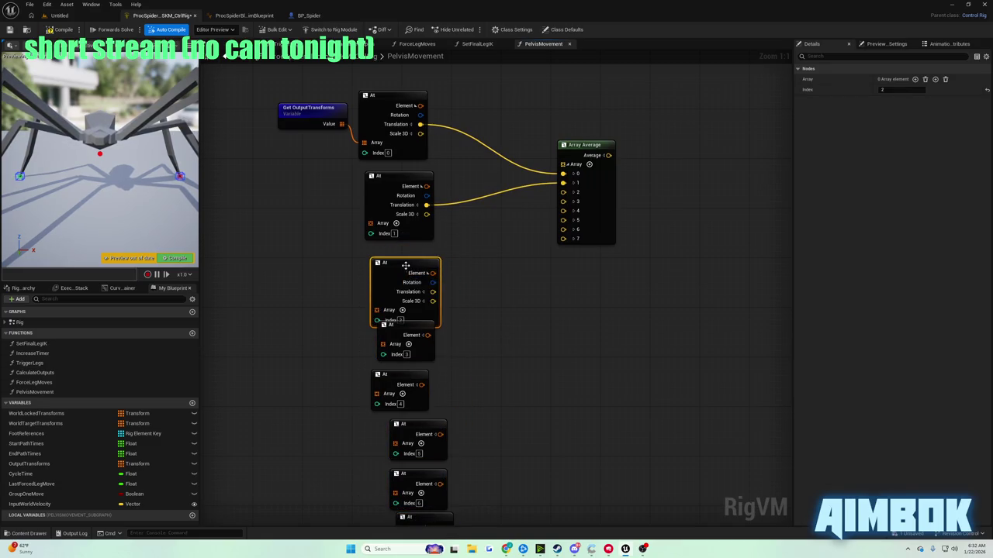
left_click_drag(432, 280, 579, 196)
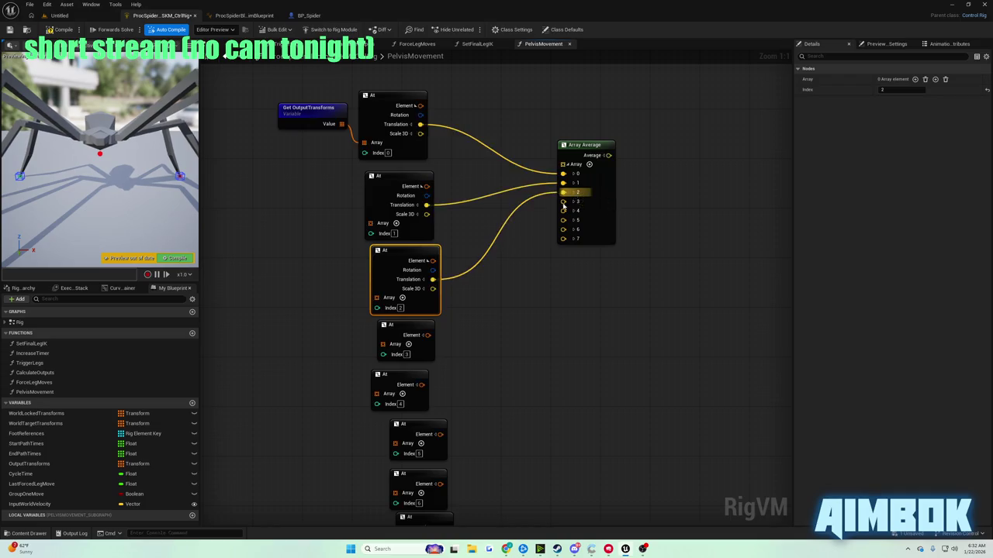
Spread out the stacked At nodes and wire index-3 Translation into Array Average input 3.
left_click_drag(325, 299, 481, 443)
mouse_move(434, 342)
left_mouse_down()
mouse_move(422, 396)
mouse_move(414, 303)
left_mouse_up()
left_click_drag(489, 268, 468, 457)
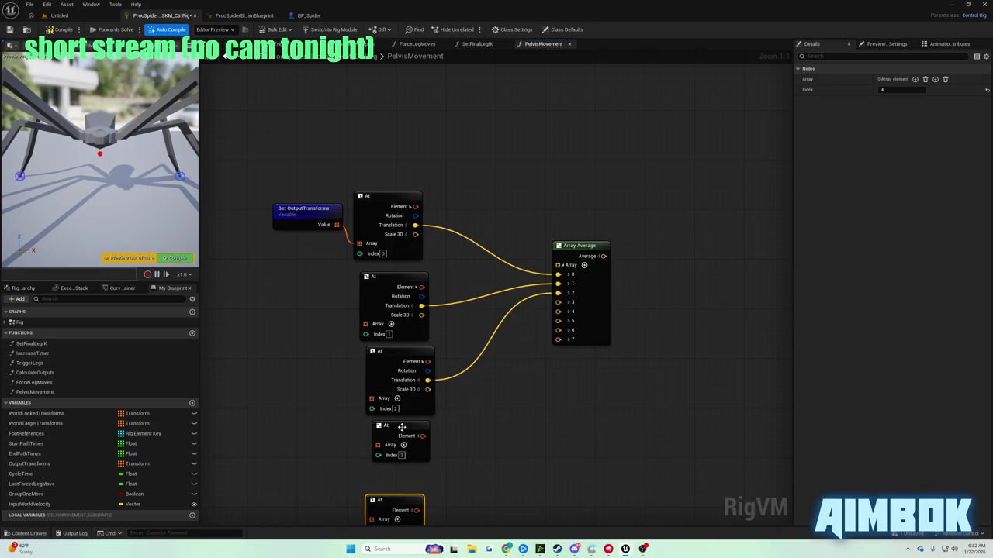
left_click(401, 427)
left_click_drag(425, 330, 437, 316)
mouse_move(417, 264)
left_mouse_down()
mouse_move(419, 245)
mouse_move(421, 255)
left_mouse_up()
mouse_move(437, 308)
left_mouse_down()
mouse_move(437, 318)
mouse_move(503, 314)
mouse_move(594, 209)
mouse_move(589, 192)
left_mouse_up()
left_click(439, 326)
Expand the index-4 At node and connect its Translation to Array Average input 4.
scroll(534, 329, "down", 5)
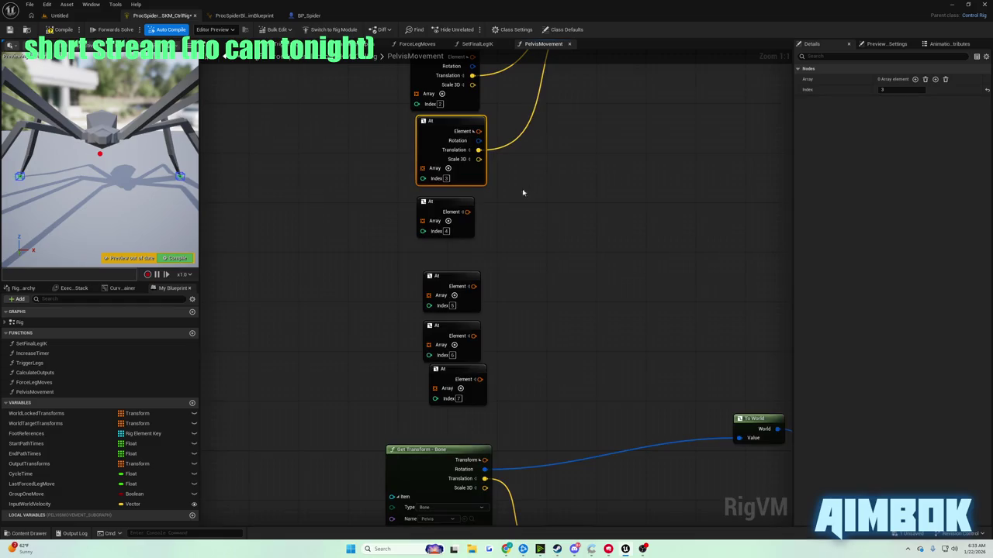
left_click(462, 211)
mouse_move(479, 230)
left_mouse_down()
mouse_move(514, 228)
mouse_move(601, 166)
mouse_move(623, 169)
left_mouse_up()
scroll(551, 240, "down", 4)
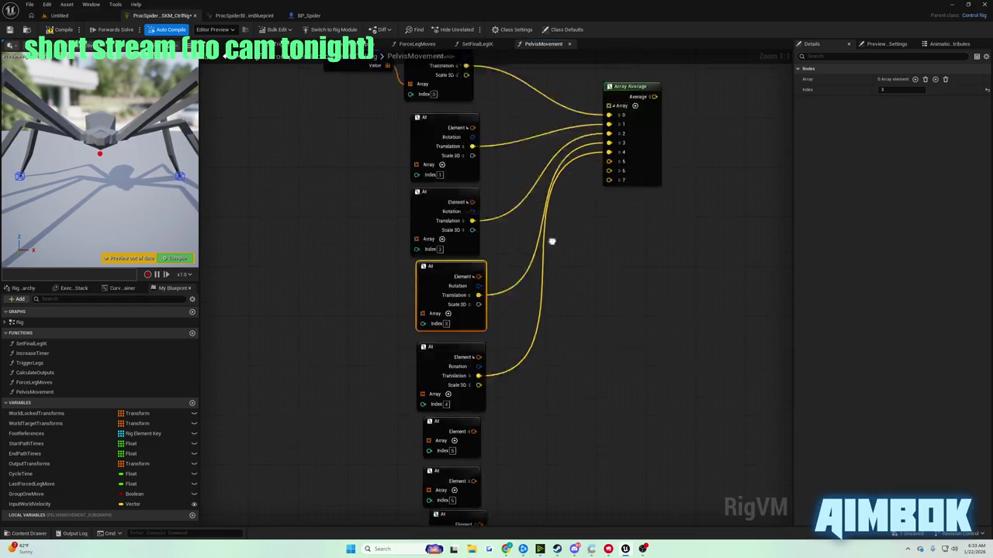
left_click(493, 291)
left_click_drag(483, 284, 475, 276)
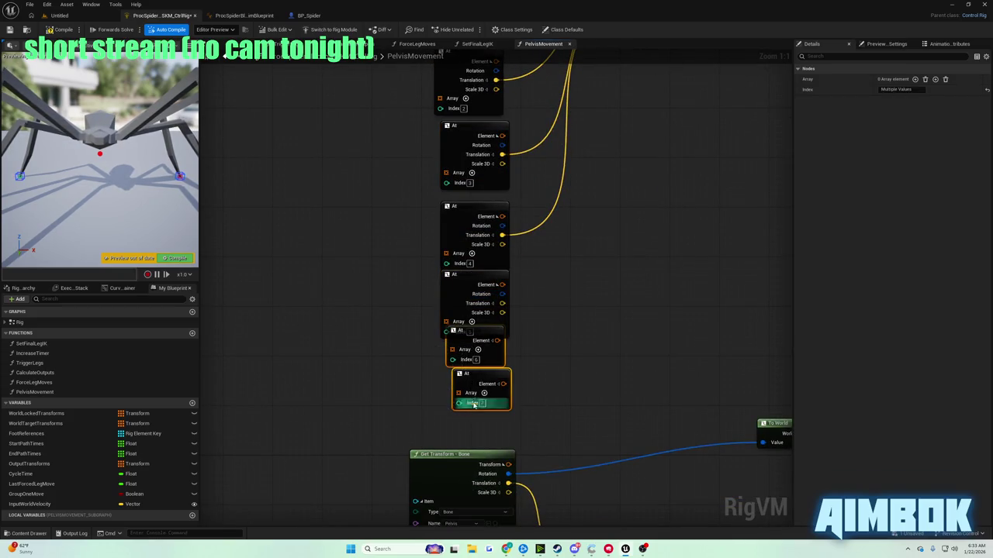
left_click(532, 328)
Move the lower At nodes up and connect index-5 Translation to Array Average input 5.
scroll(461, 173, "down", 3)
scroll(461, 173, "down", 3)
left_click_drag(526, 269, 529, 256)
left_click_drag(513, 149, 514, 105)
scroll(546, 127, "up", 4)
scroll(434, 272, "up", 1)
scroll(481, 372, "up", 1)
left_click(389, 441)
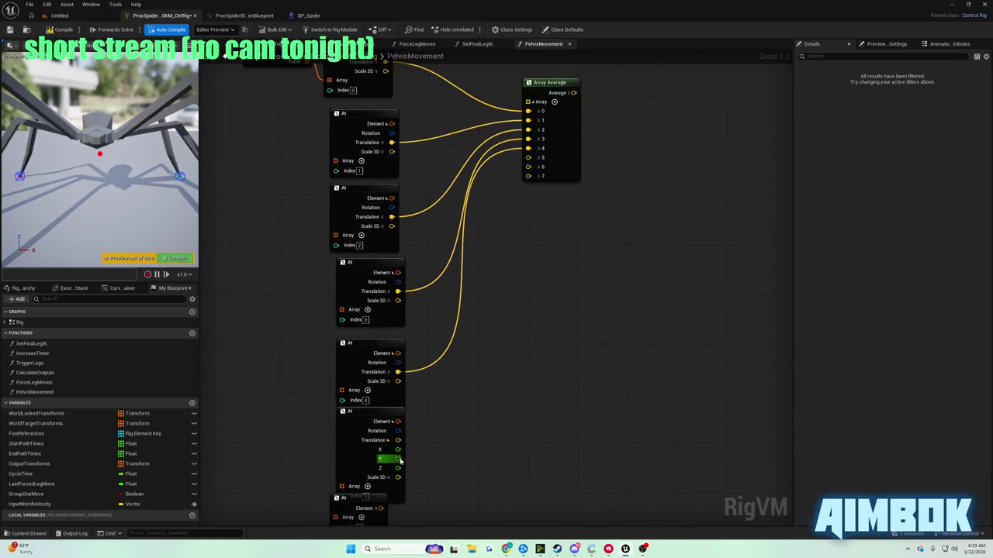
left_click(390, 440)
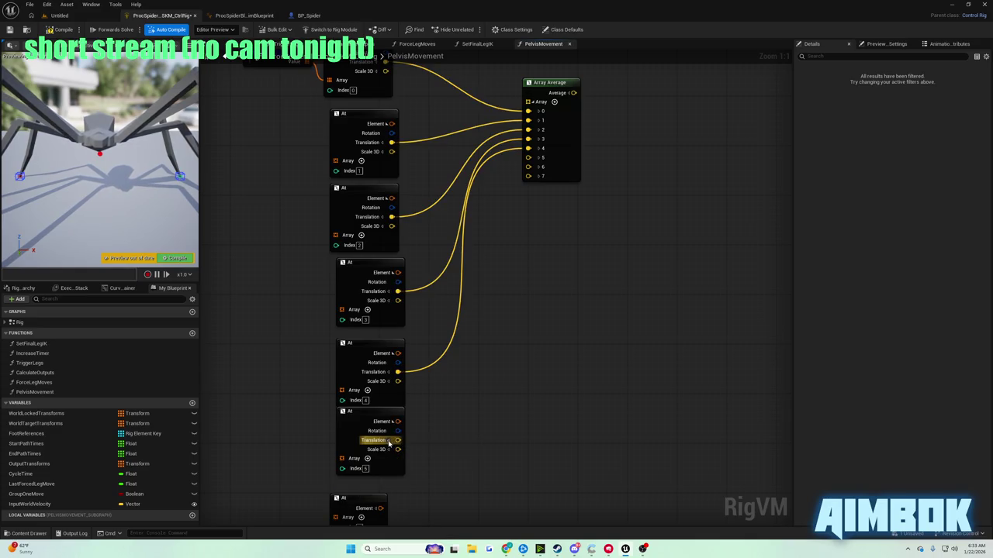
mouse_move(399, 440)
left_mouse_down()
mouse_move(468, 352)
mouse_move(540, 159)
left_mouse_up()
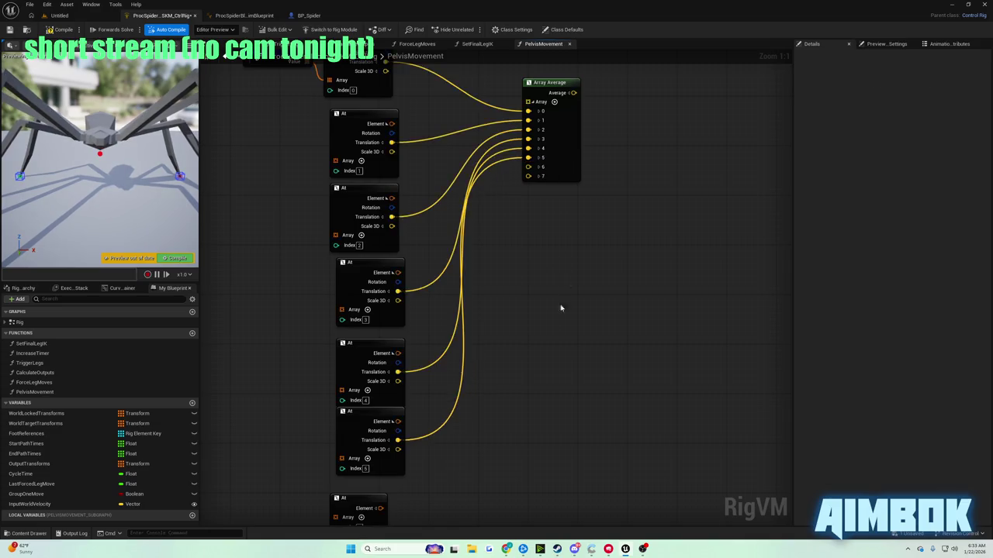
Connect the index-6 and index-7 Translations to Array Average inputs 6 and 7.
key("ctrl+d")
mouse_move(362, 387)
left_mouse_down()
mouse_move(462, 148)
mouse_move(532, 222)
mouse_move(530, 235)
mouse_move(383, 259)
left_mouse_up()
left_click_drag(360, 308, 353, 339)
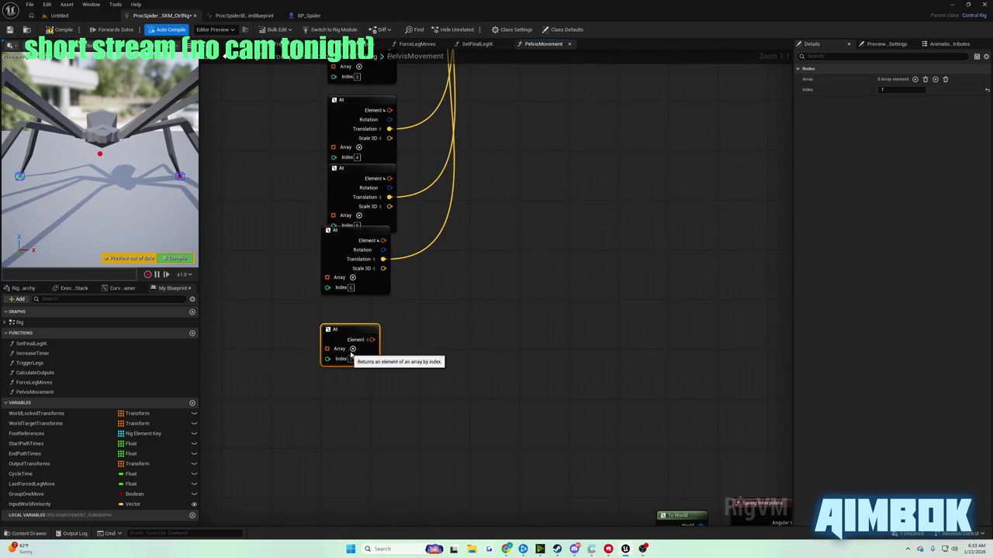
left_click(378, 340)
mouse_move(382, 358)
left_mouse_down()
mouse_move(446, 58)
mouse_move(520, 188)
left_mouse_up()
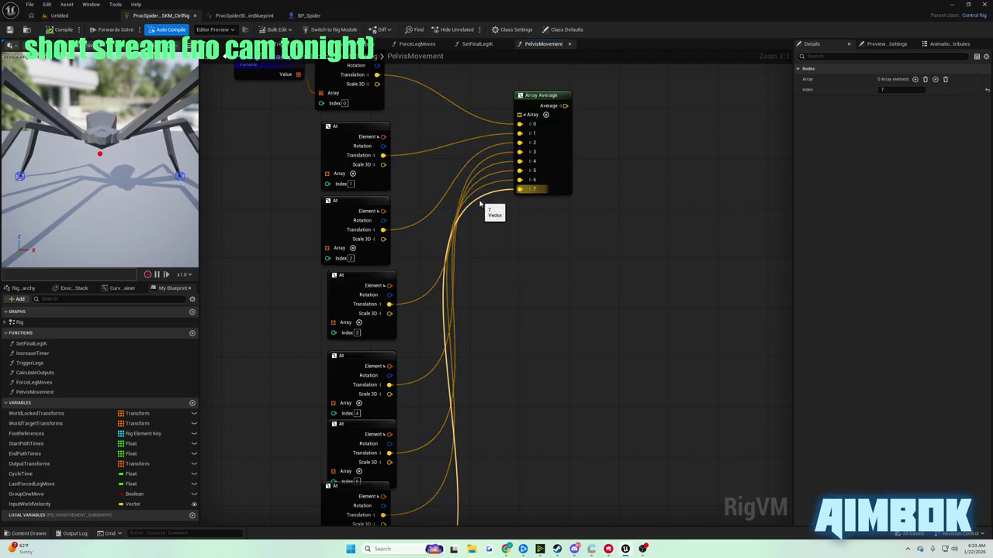
left_click(506, 549)
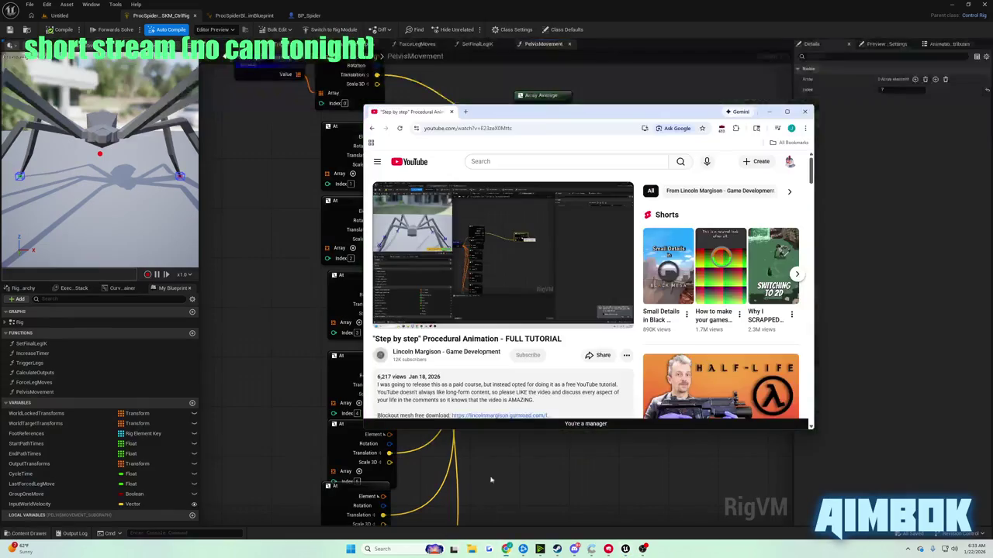
double_click(446, 231)
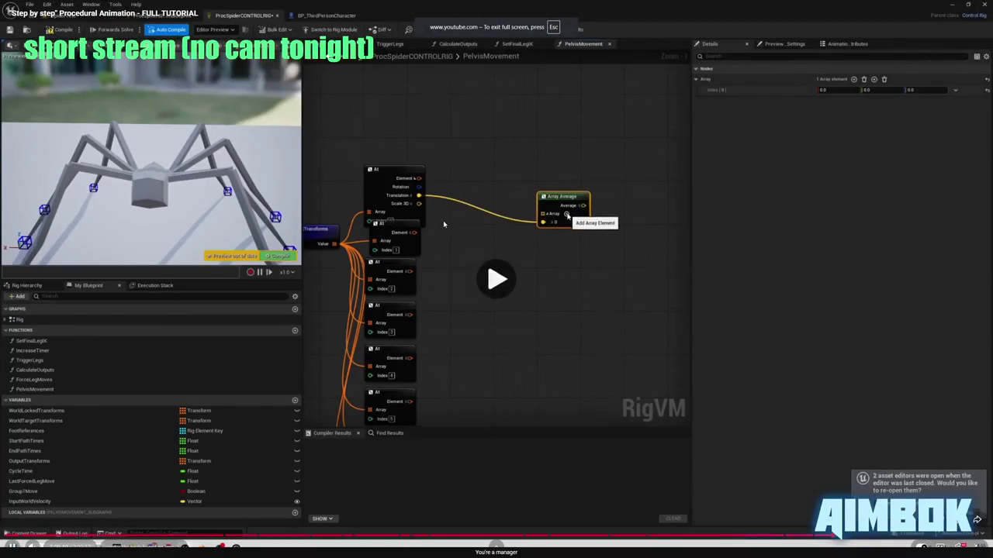
left_click(443, 223)
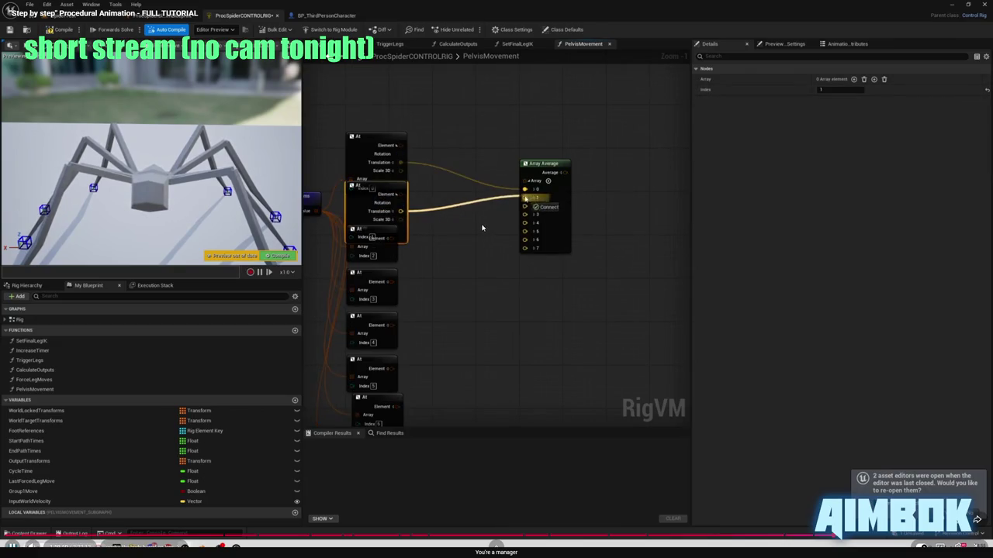
key("Right")
key("Right")
key("Right")
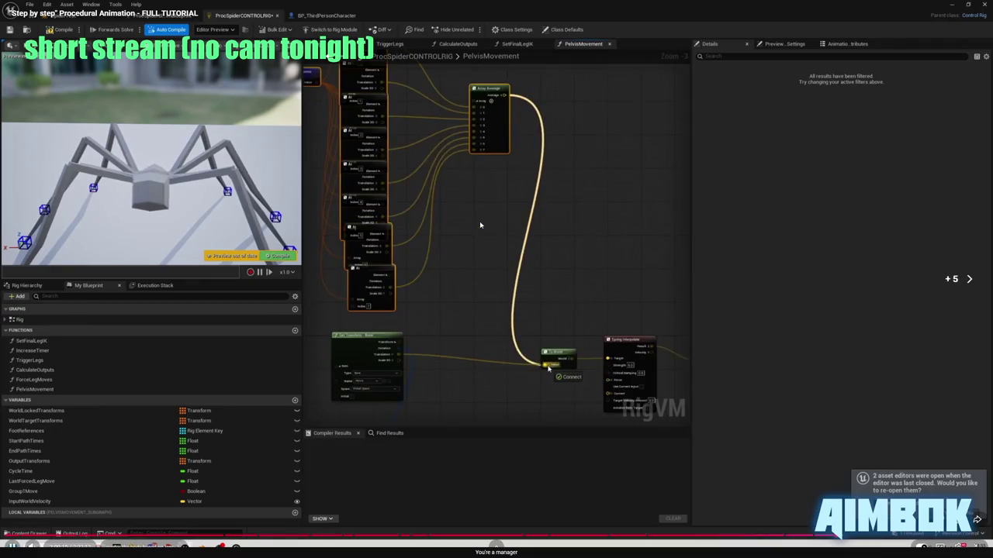
key("Left")
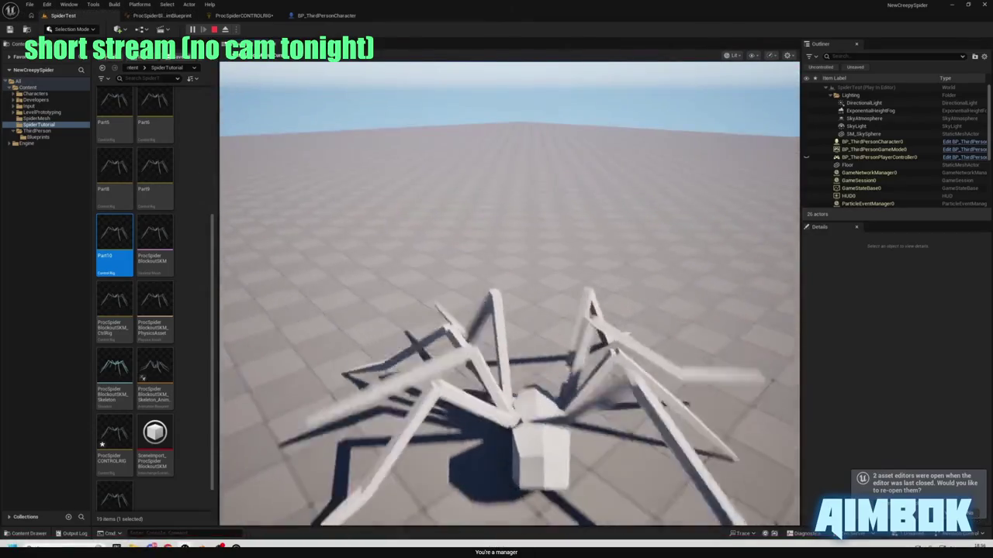
key("Escape")
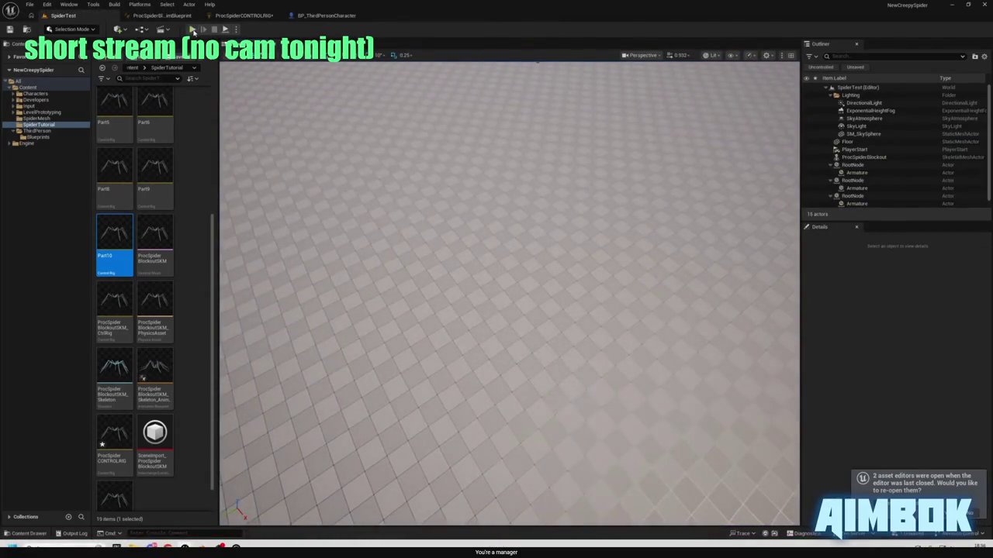
left_click(192, 30)
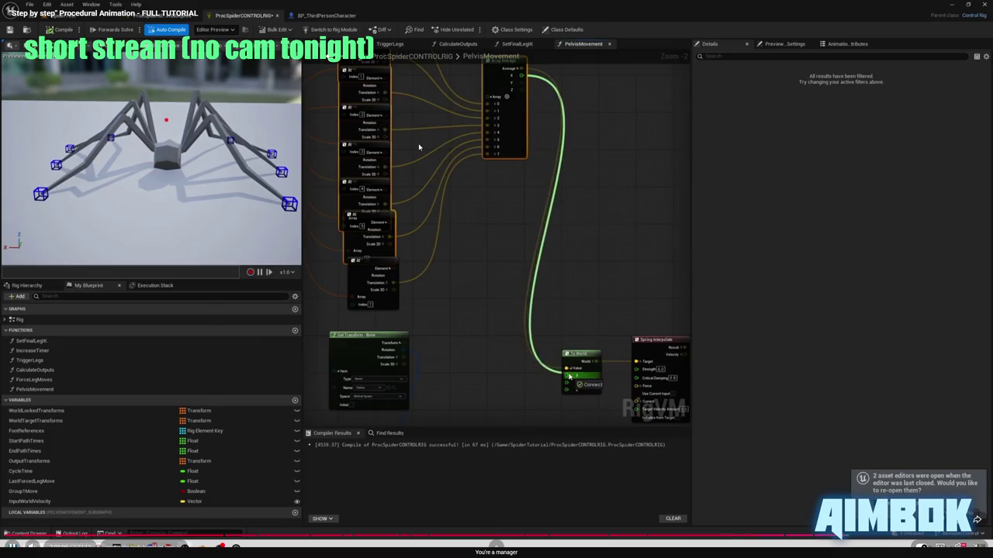
double_click(471, 164)
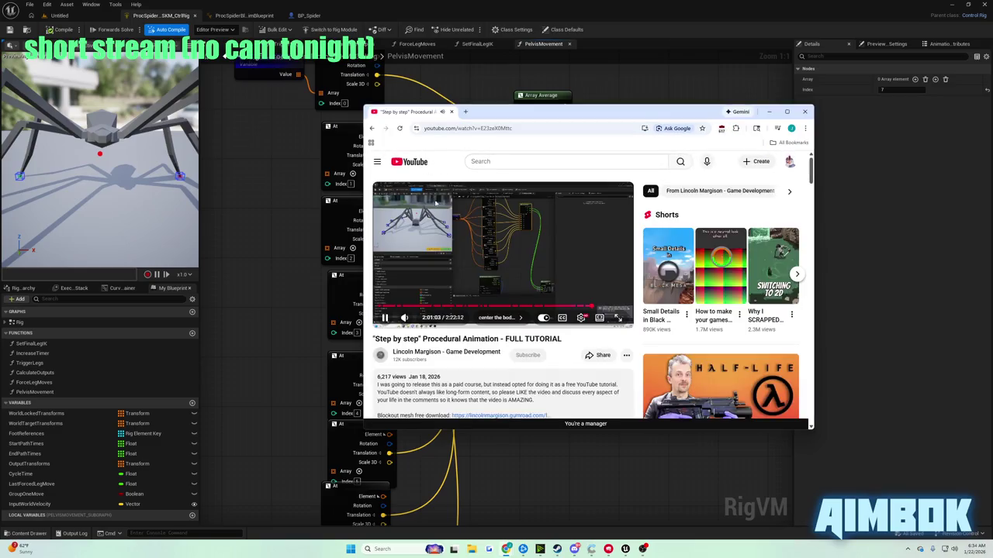
left_click(436, 203)
key("alt+Tab")
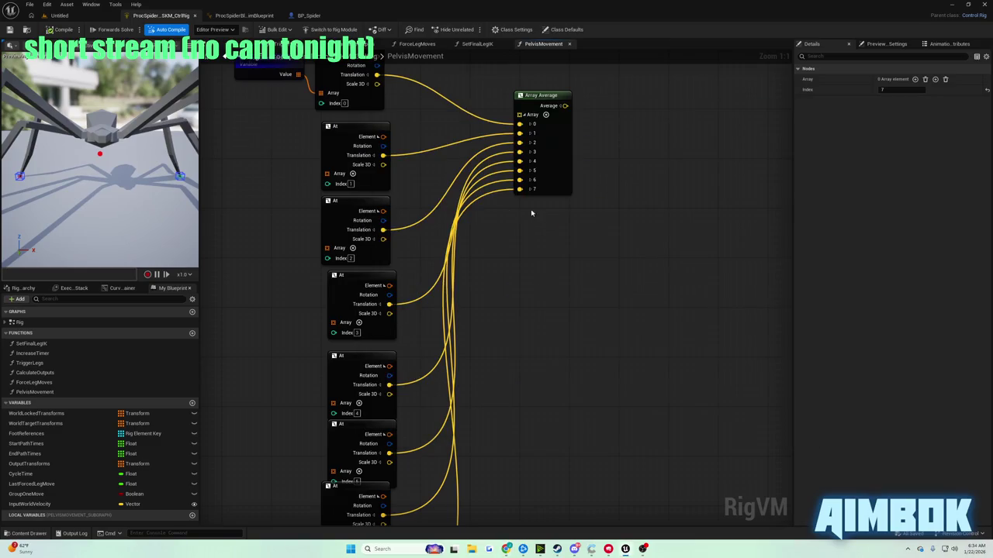
Pan the graph over toward the Spring Interpolate nodes.
scroll(465, 233, "down", 3)
scroll(490, 172, "up", 3)
scroll(489, 172, "down", 2)
scroll(559, 193, "up", 2)
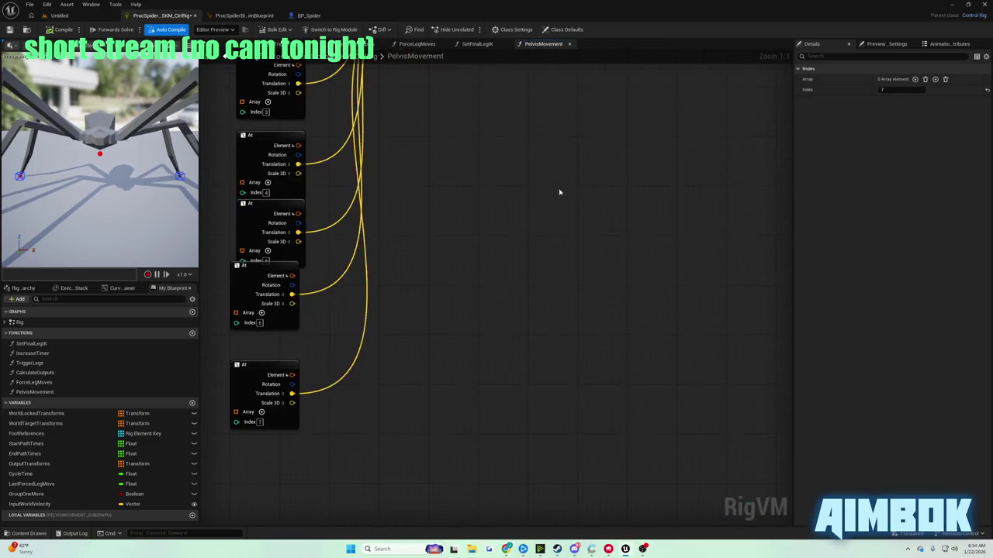
scroll(525, 164, "down", 2)
scroll(552, 272, "up", 1)
mouse_move(552, 271)
left_mouse_down()
mouse_move(516, 228)
mouse_move(294, 235)
mouse_move(328, 106)
mouse_move(526, 153)
left_mouse_up()
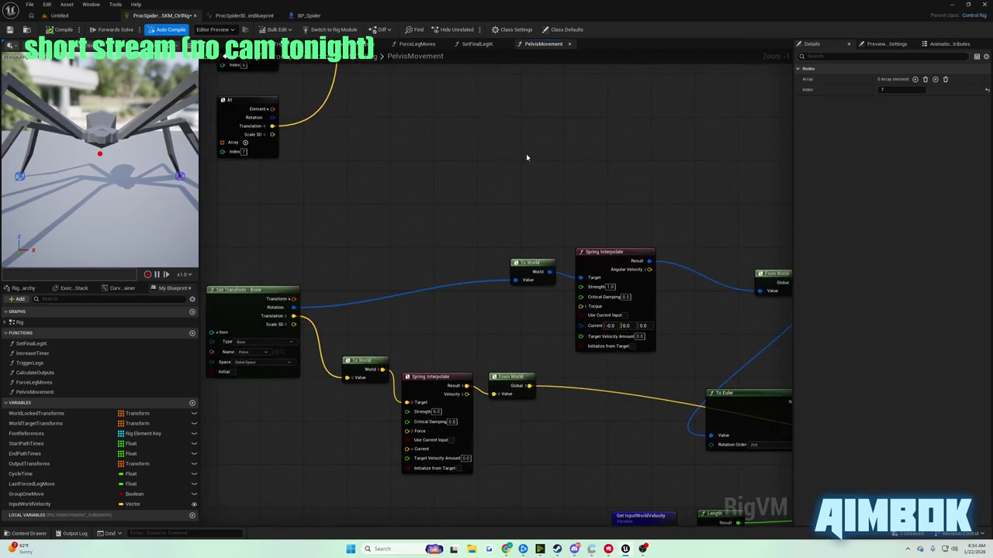
left_click_drag(453, 145, 514, 178)
Review the tutorial fullscreen, scrubbing back and forward, then return to Unreal.
mouse_move(505, 549)
left_click(473, 512)
double_click(450, 237)
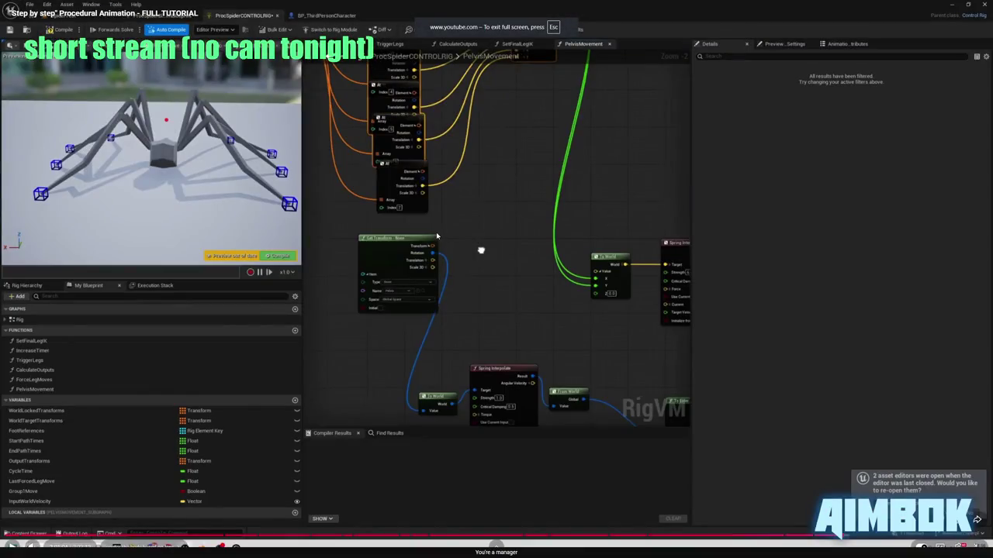
key("Left")
key("Left")
key("Left")
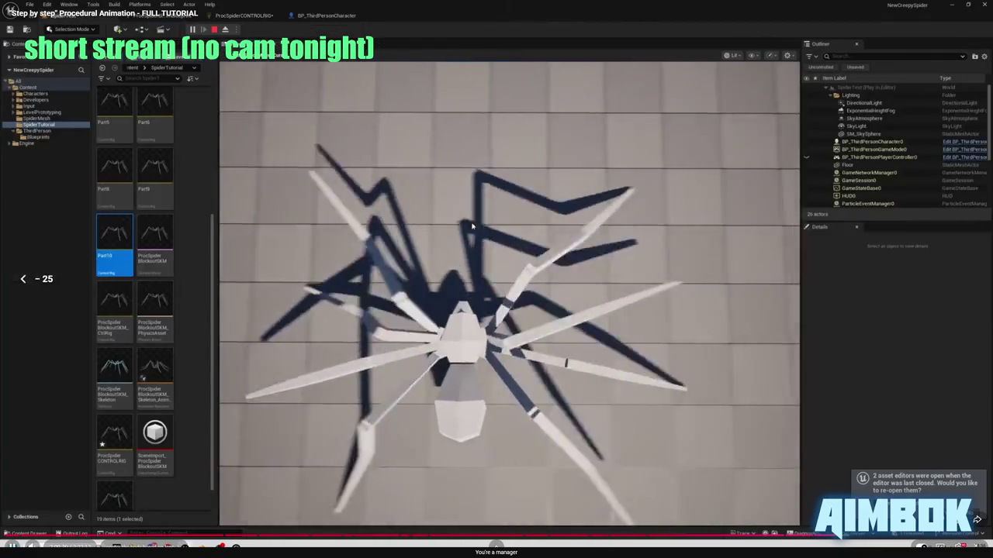
key("Left")
key("Left")
key("Left")
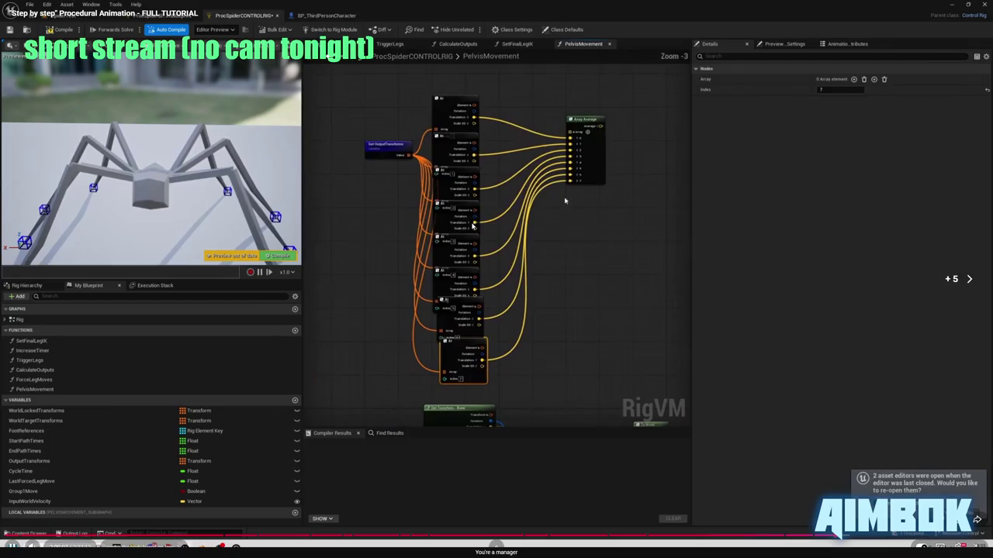
key("Right")
key("Right")
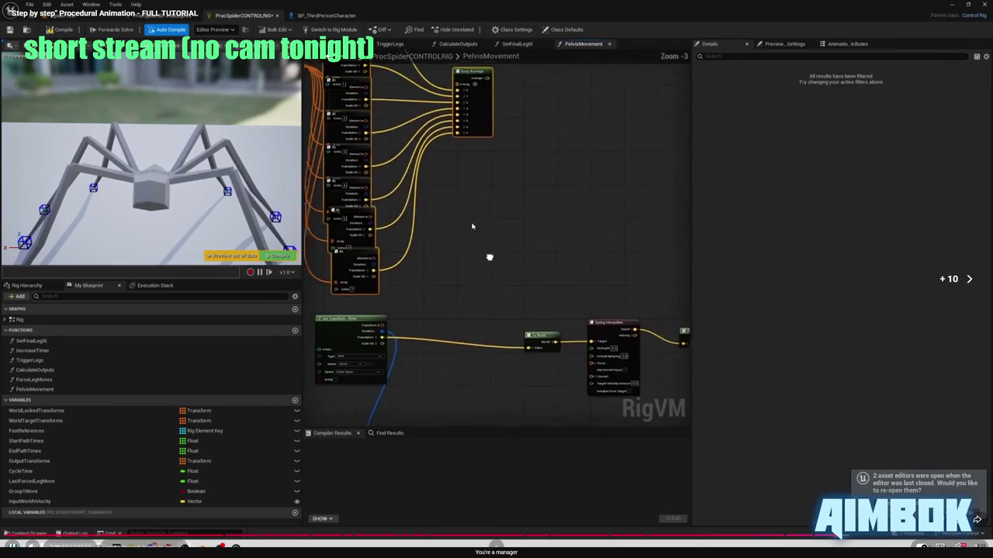
key("space")
key("Escape")
key("alt+Tab")
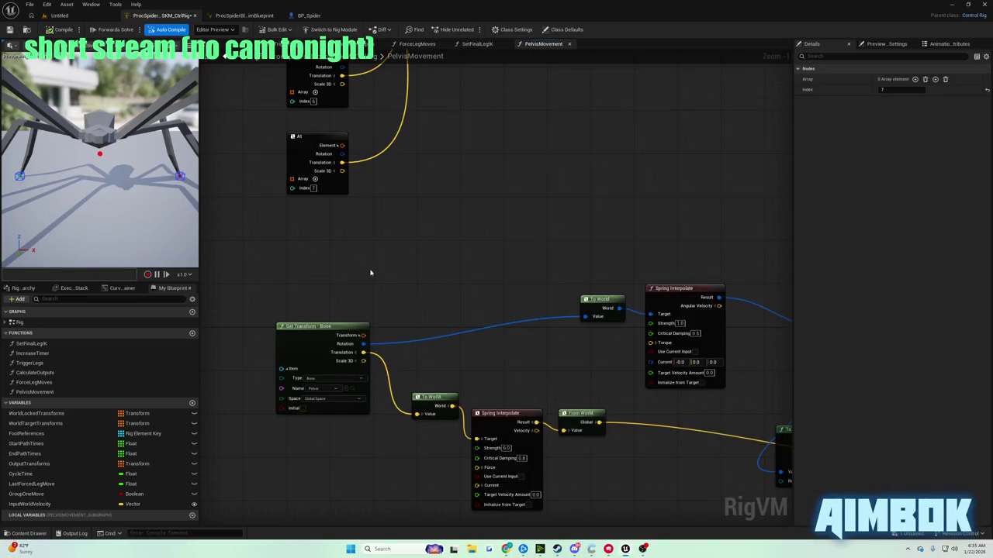
Pull a new wire from Array Average's output into To World, then recheck the tutorial.
scroll(426, 287, "up", 5)
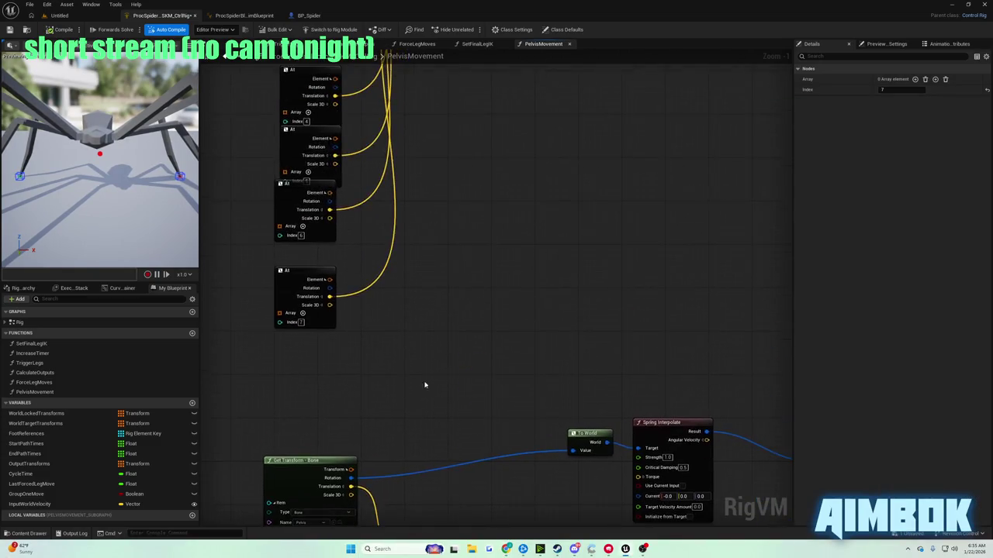
mouse_move(484, 152)
left_mouse_down()
mouse_move(477, 512)
mouse_move(421, 519)
mouse_move(426, 446)
mouse_move(425, 458)
mouse_move(414, 431)
left_mouse_up()
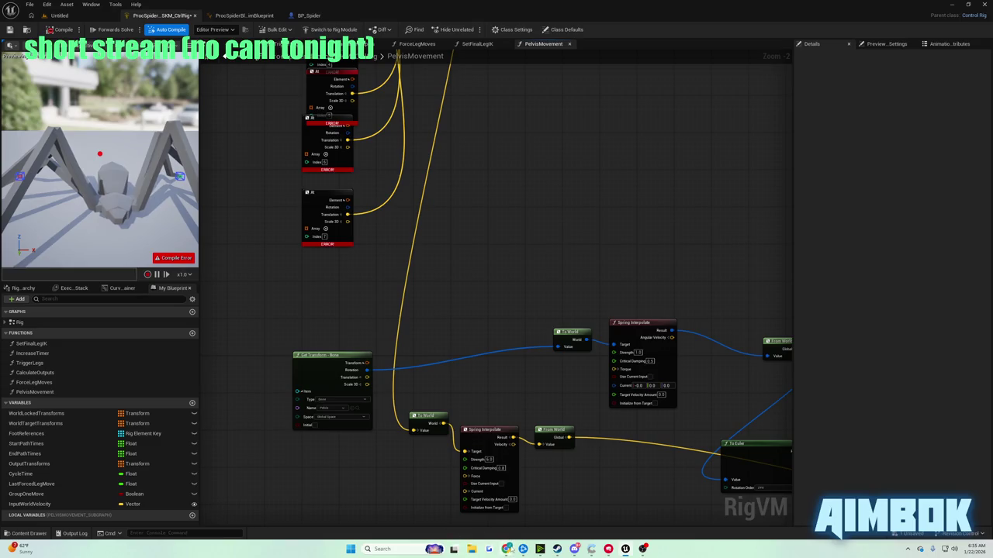
mouse_move(506, 549)
left_click(471, 508)
double_click(470, 229)
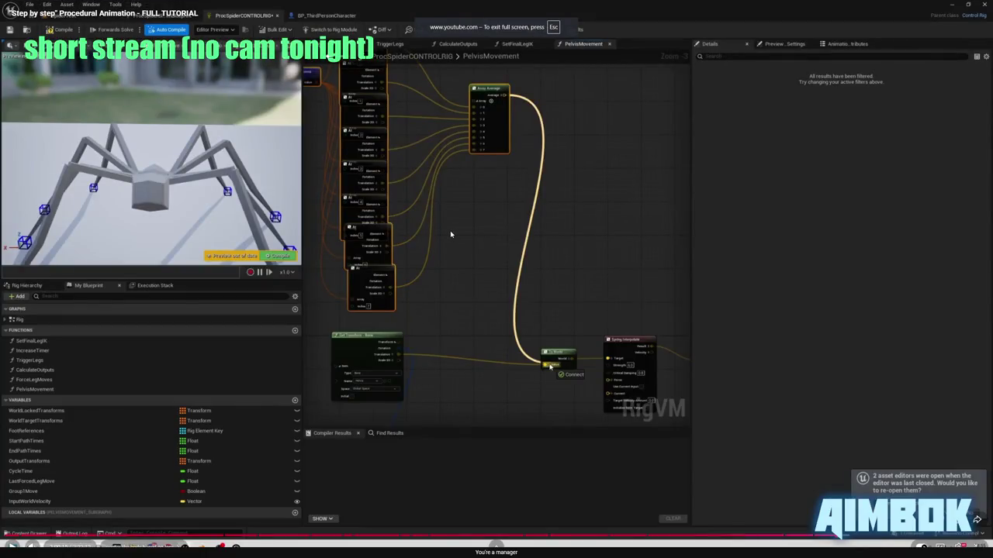
Pause and resume the tutorial to study the To World wiring, then return to Unreal.
left_click(450, 231)
left_click(450, 230)
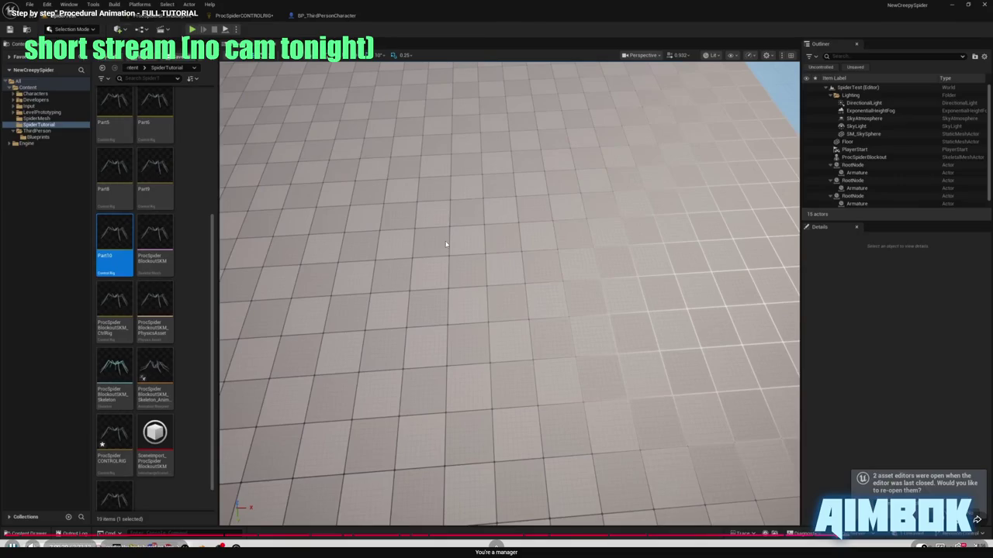
key("Escape")
left_click(283, 238)
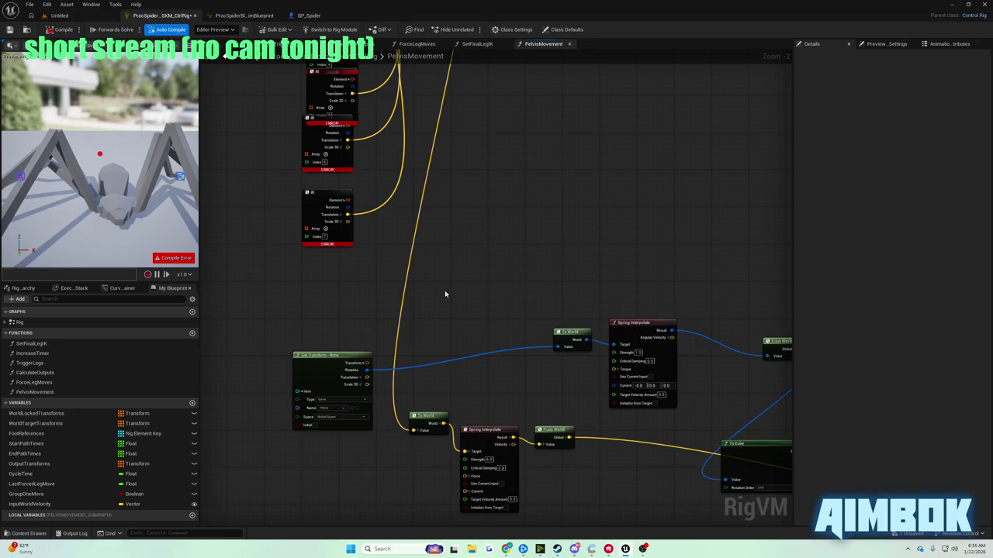
Restore the bone's Get Transform translation into To World with undo and recompile.
mouse_move(439, 292)
left_mouse_down()
mouse_move(424, 512)
mouse_move(412, 532)
mouse_move(483, 521)
mouse_move(530, 544)
mouse_move(528, 378)
mouse_move(341, 90)
left_mouse_up()
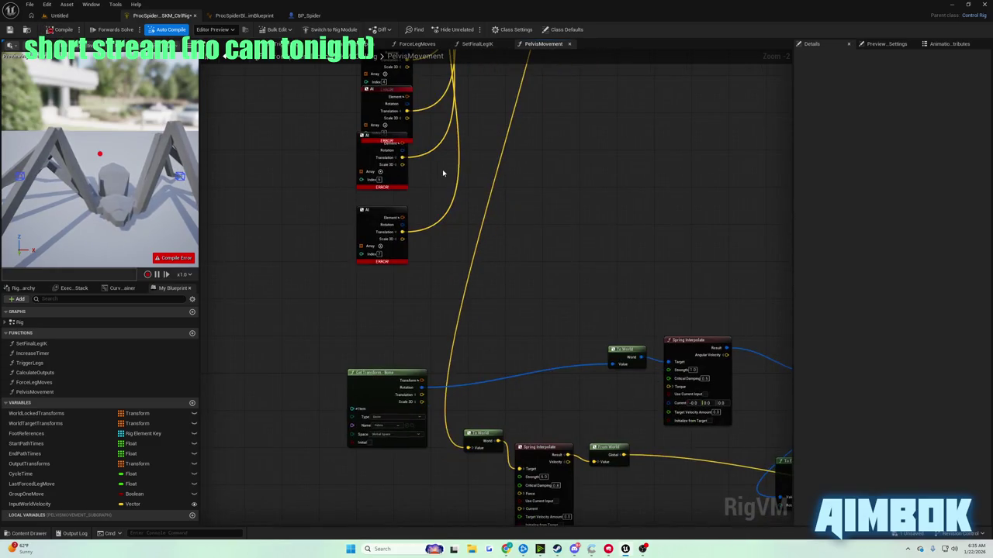
key("ctrl+z")
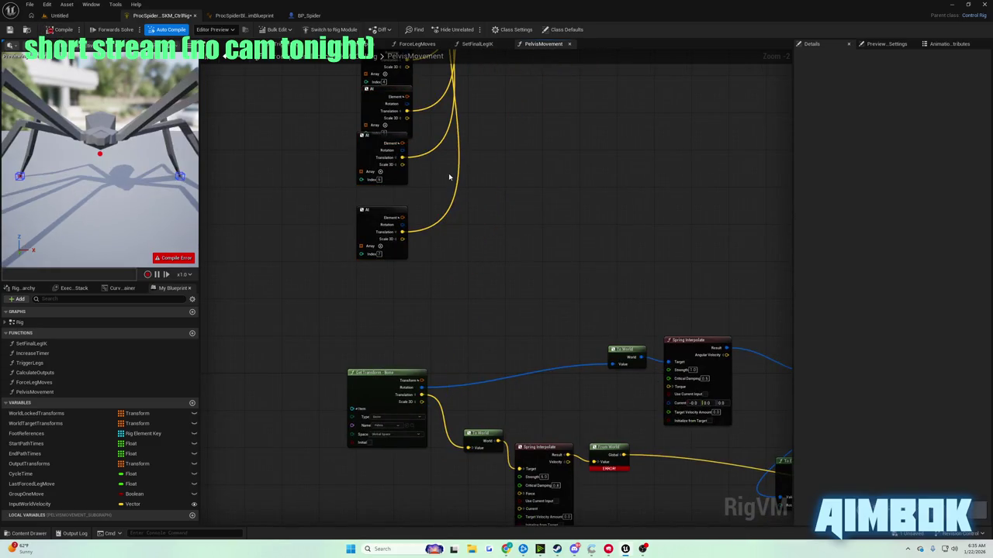
left_click(62, 30)
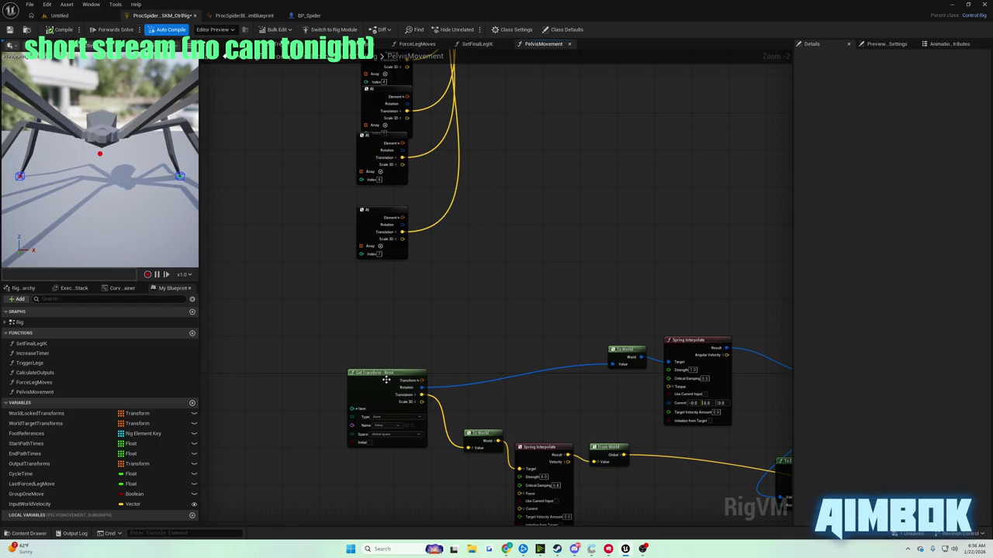
Shift the Get Transform and To World nodes further left, then bring the tutorial up fullscreen.
left_click_drag(386, 379, 272, 373)
left_click_drag(463, 433, 384, 416)
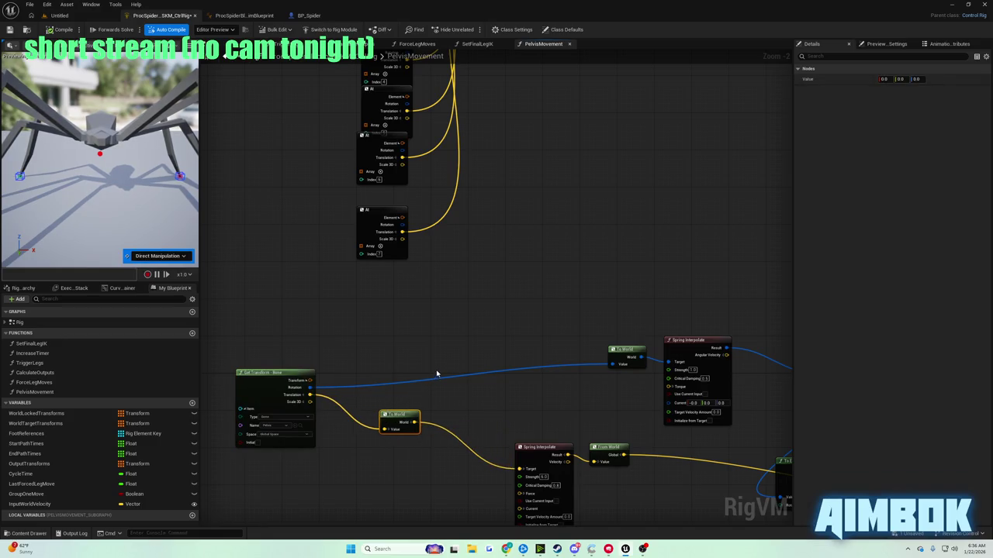
left_click(507, 548)
double_click(451, 224)
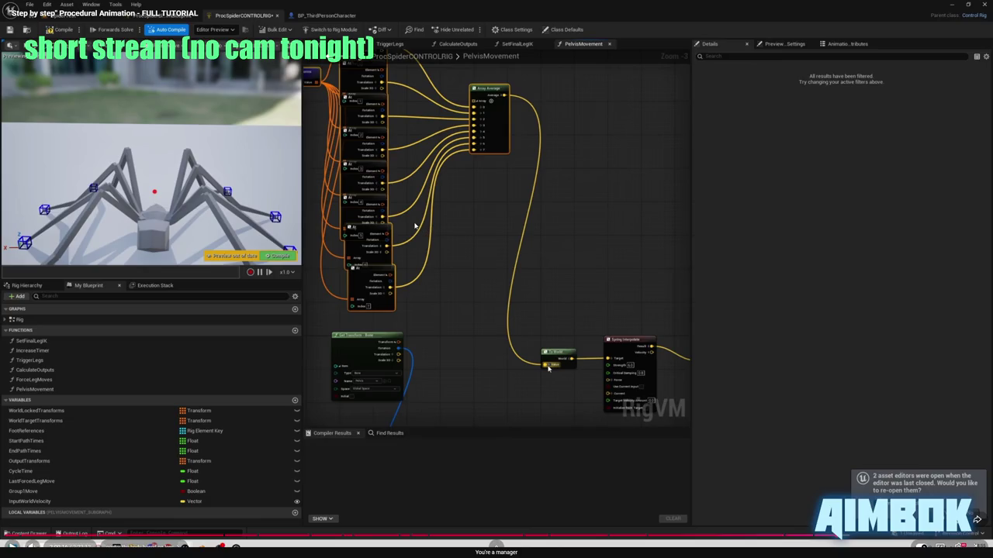
Skip the tutorial ahead five seconds, glance back at Unreal, then reopen the tutorial.
scroll(544, 264, "down", 2)
key("Right")
key("Right")
key("Escape")
left_click(348, 240)
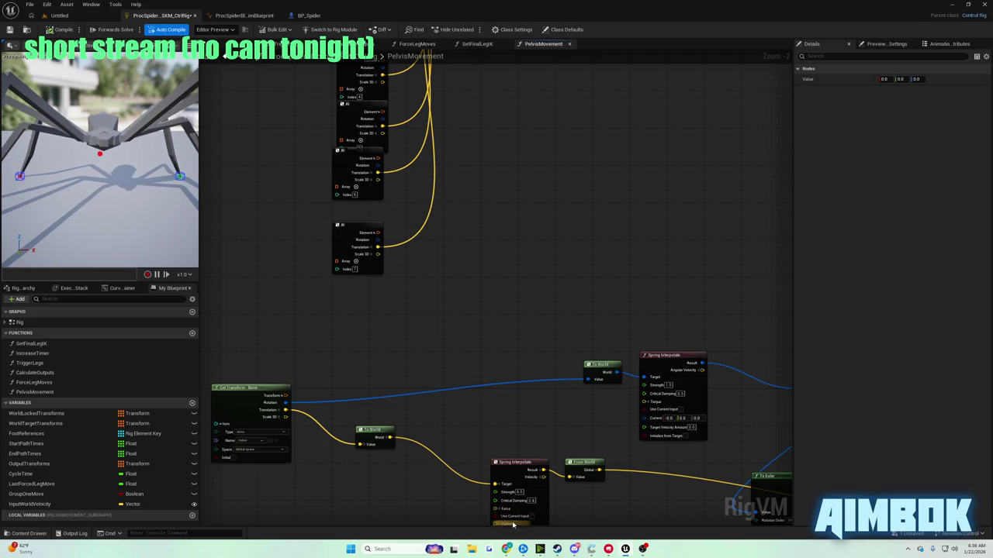
mouse_move(508, 547)
left_click(474, 511)
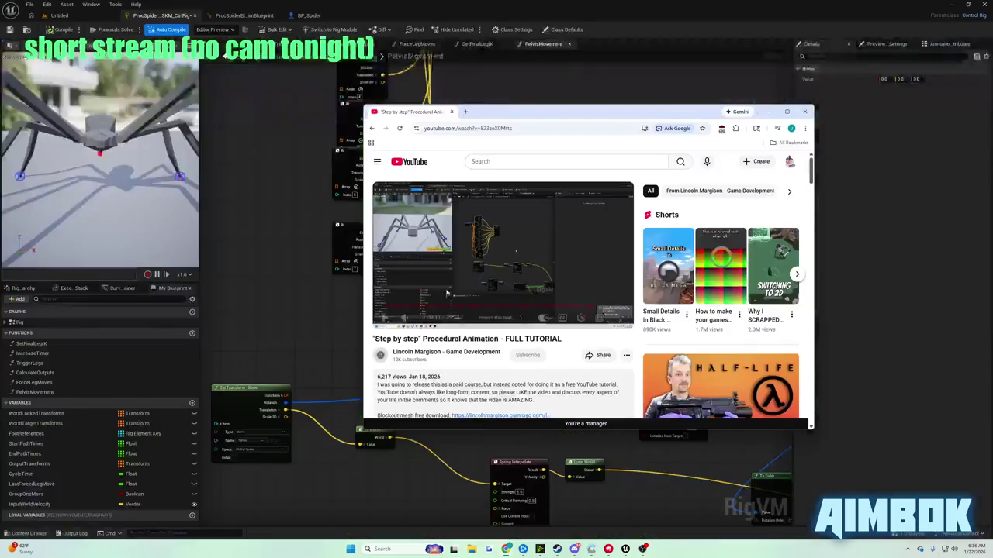
double_click(544, 264)
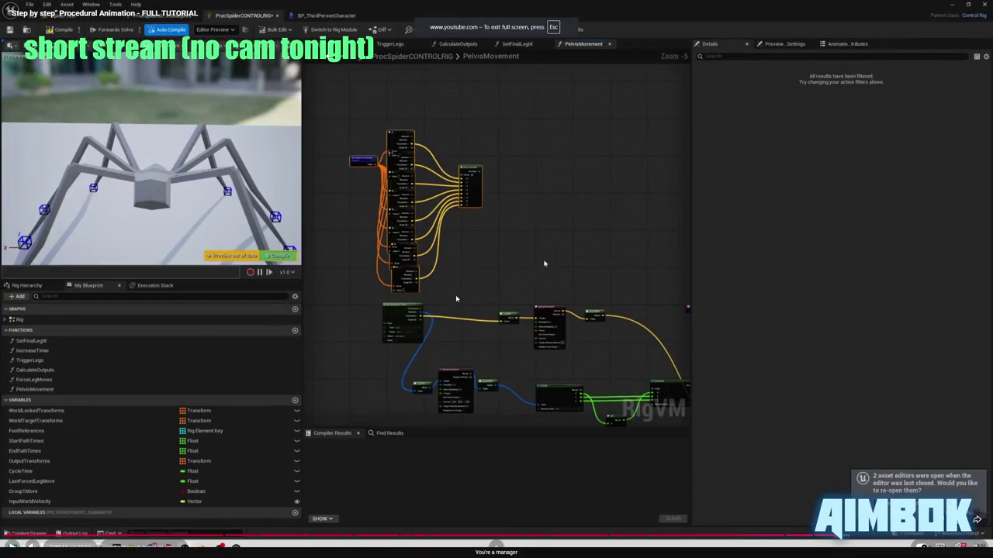
double_click(543, 264)
Study the tutorial's new wiring, then connect Array Average's output to To World's Value.
double_click(544, 264)
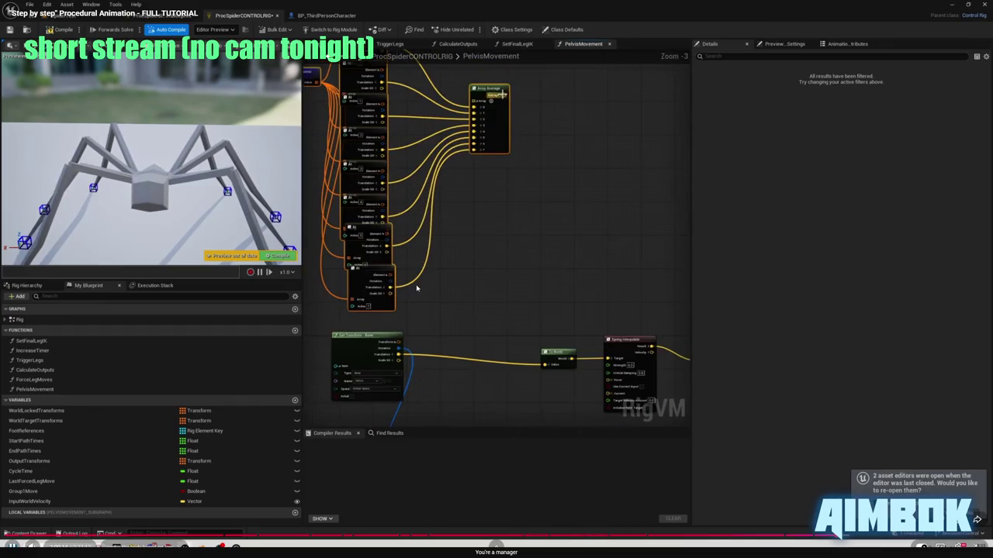
key("space")
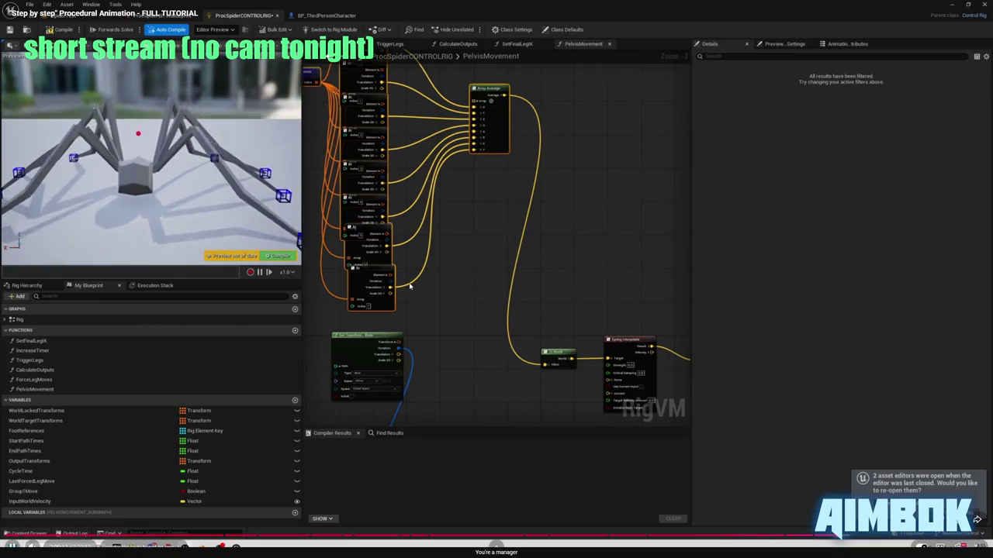
key("space")
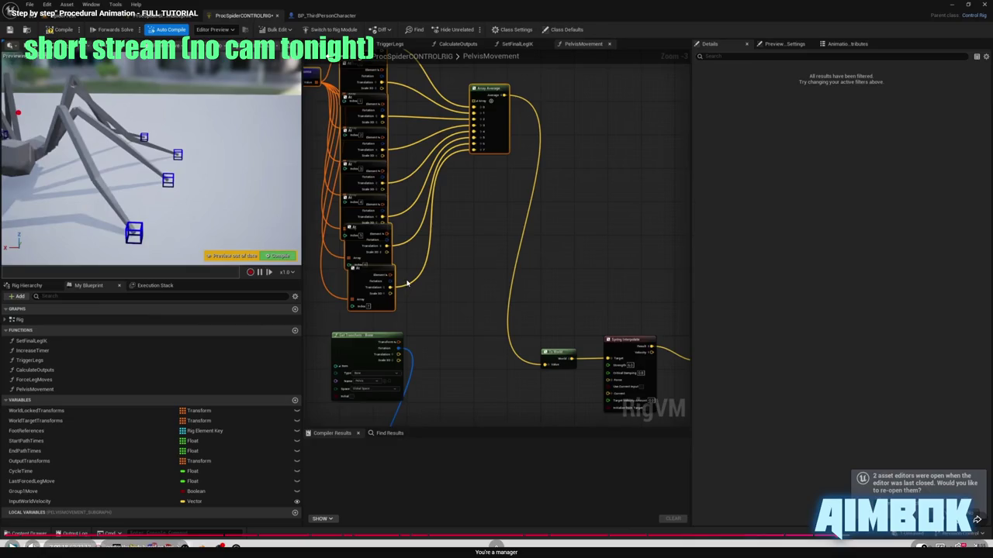
key("space")
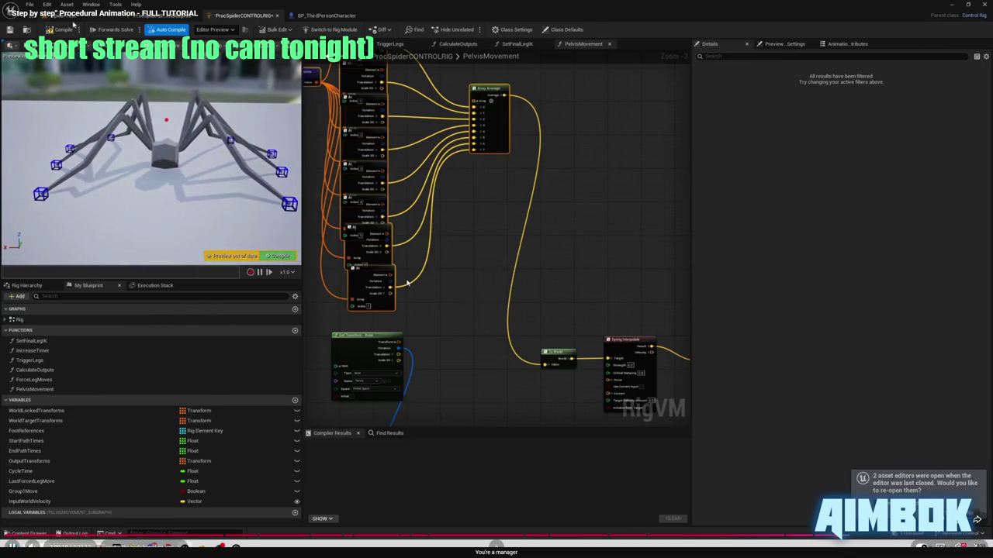
key("space")
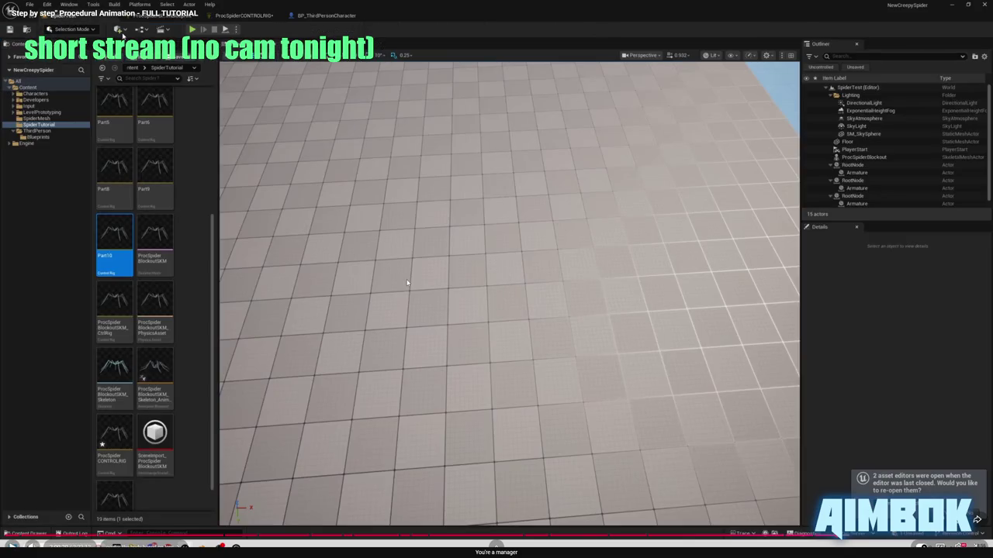
key("Left")
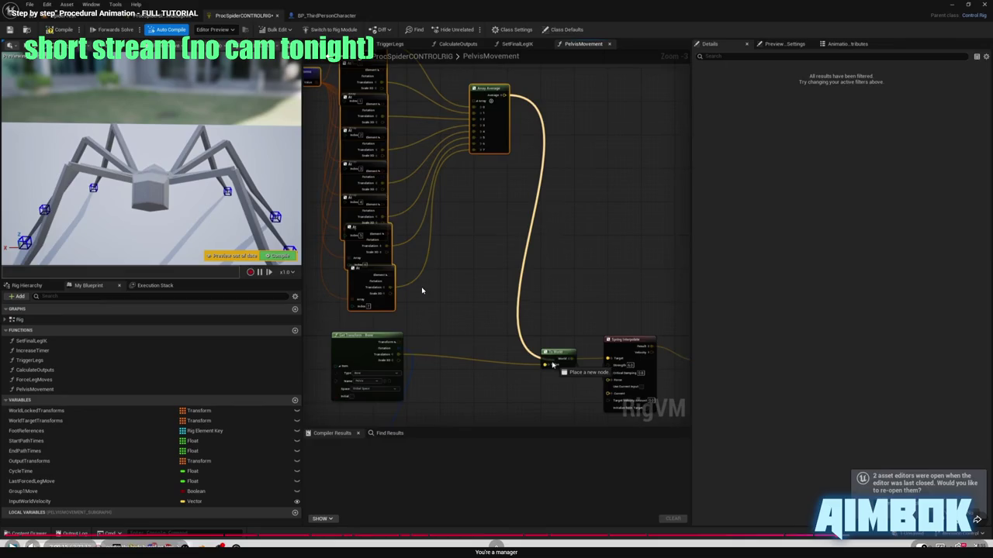
key("Escape")
left_click(320, 245)
mouse_move(324, 260)
left_mouse_down()
mouse_move(401, 259)
mouse_move(391, 269)
mouse_move(432, 426)
mouse_move(498, 316)
left_mouse_up()
mouse_move(491, 148)
left_mouse_down()
mouse_move(517, 455)
mouse_move(491, 535)
mouse_move(531, 519)
mouse_move(473, 407)
mouse_move(339, 381)
mouse_move(350, 397)
mouse_move(342, 391)
left_mouse_up()
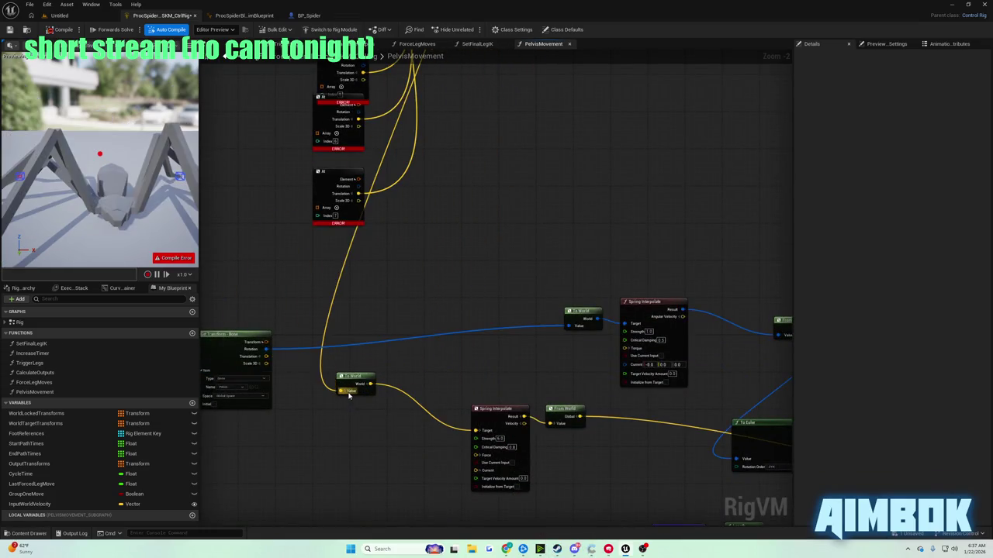
Connect Get OutputTransforms to the Array pins of the upper leg At nodes.
mouse_move(434, 193)
left_mouse_down()
mouse_move(446, 306)
mouse_move(435, 175)
left_mouse_up()
mouse_move(455, 304)
left_mouse_down()
mouse_move(435, 174)
mouse_move(451, 252)
left_mouse_up()
left_click_drag(454, 312, 426, 126)
left_click_drag(472, 314, 468, 275)
left_click_drag(449, 335, 423, 88)
left_click_drag(440, 300, 433, 253)
mouse_move(439, 336)
left_mouse_down()
mouse_move(423, 202)
mouse_move(381, 77)
mouse_move(409, 215)
left_mouse_up()
mouse_move(421, 287)
left_mouse_down()
mouse_move(398, 287)
mouse_move(398, 124)
left_mouse_up()
Wire the index-6 and index-7 At nodes' Arrays to OutputTransforms and recompile the rig.
mouse_move(414, 396)
left_mouse_down()
mouse_move(395, 109)
mouse_move(364, 265)
left_mouse_up()
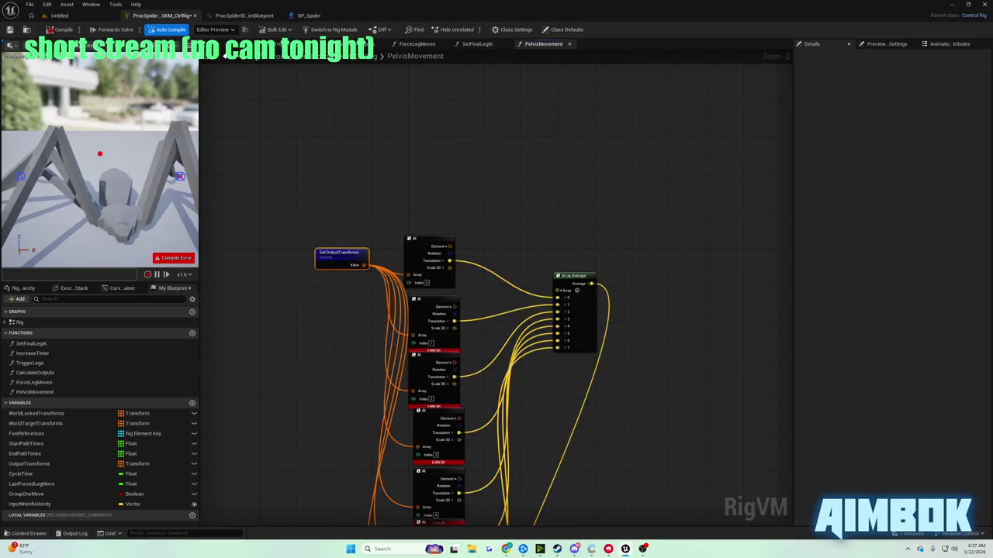
left_click_drag(383, 465, 377, 110)
mouse_move(405, 332)
left_mouse_down()
mouse_move(380, 87)
mouse_move(358, 112)
left_mouse_up()
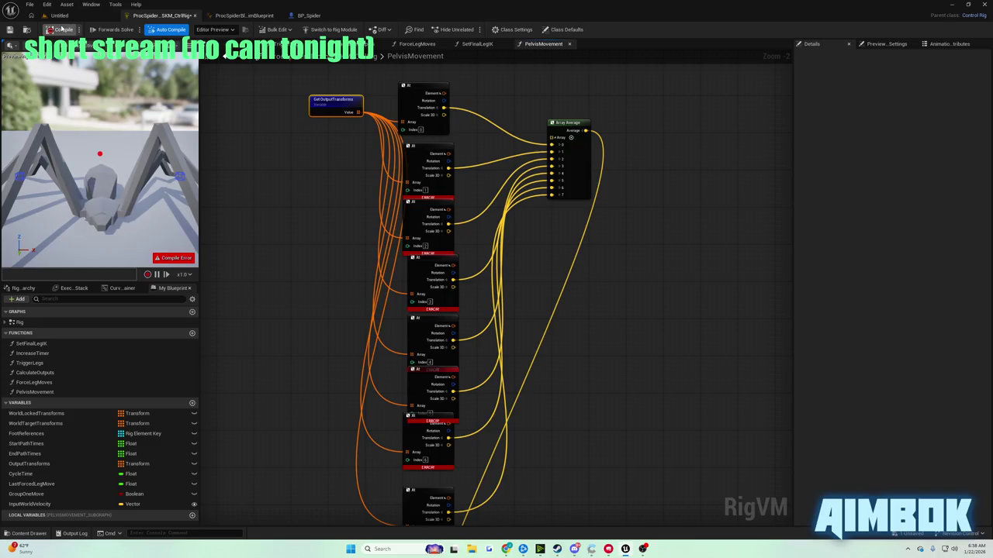
left_click(62, 29)
left_click_drag(419, 161, 456, 541)
Skip the tutorial past the spider play-test to 2:01:01 and leave fullscreen.
mouse_move(507, 549)
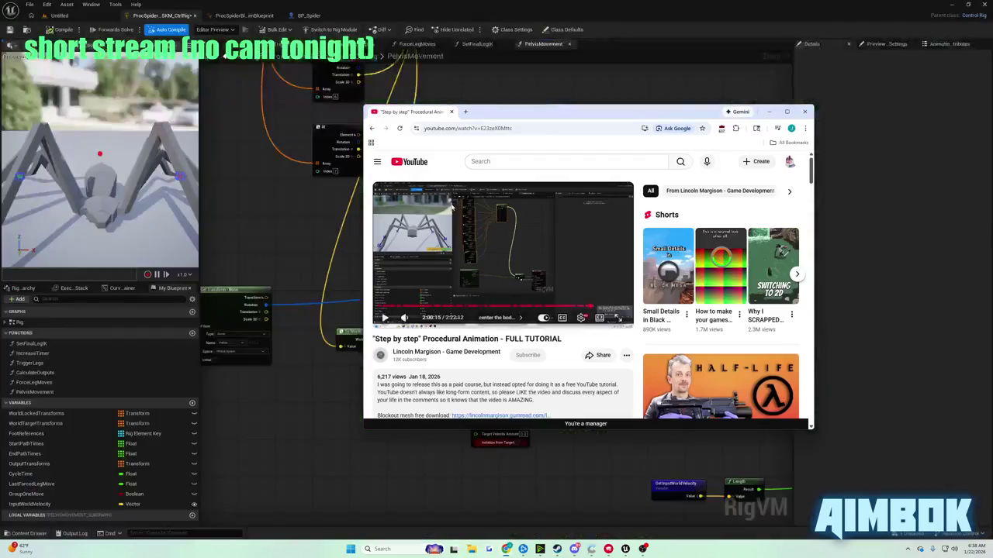
left_click(475, 506)
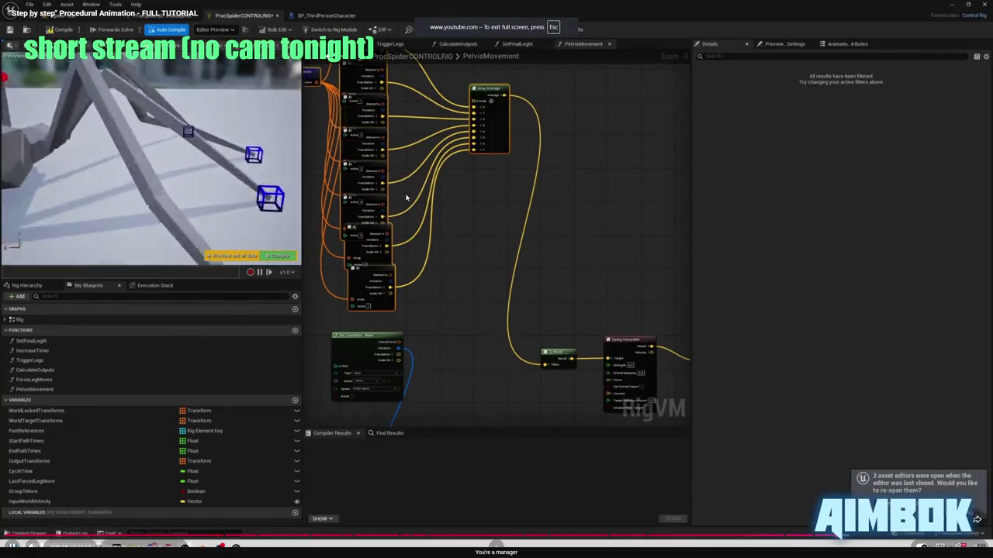
key("Right")
key("Right")
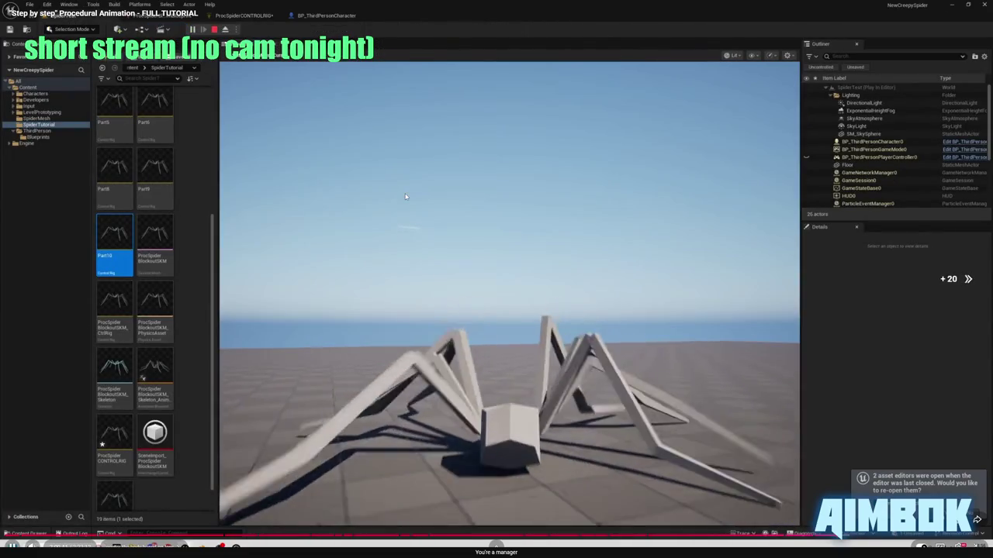
key("Right")
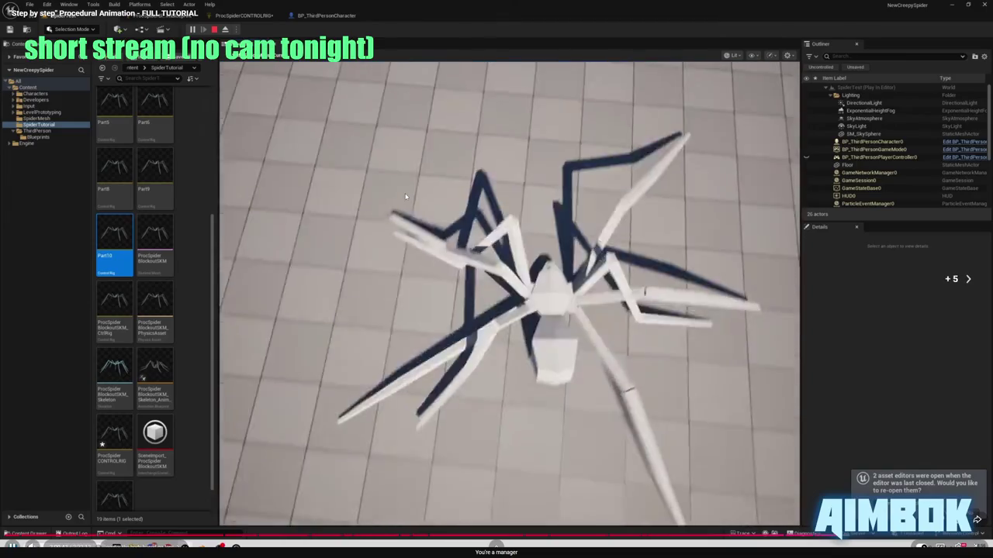
key("Right")
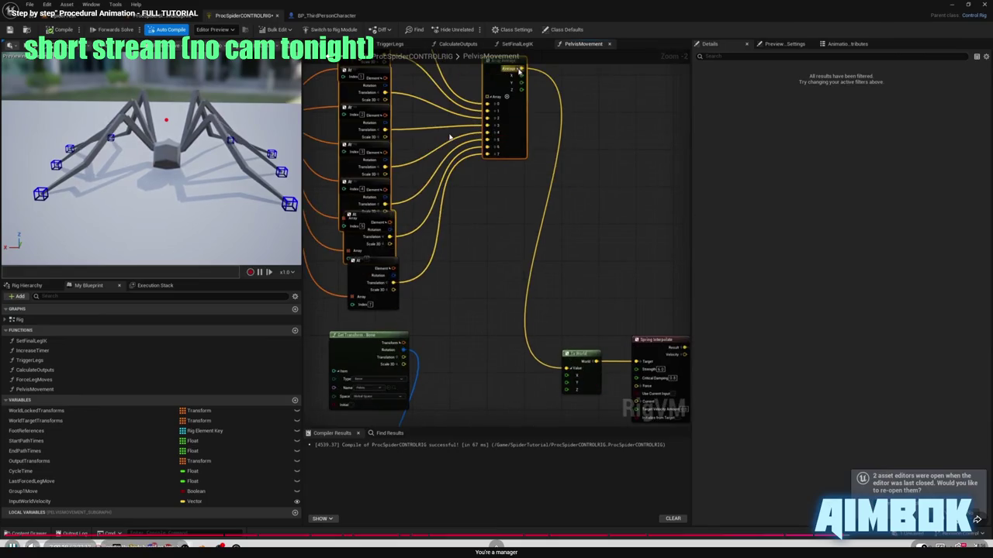
double_click(458, 160)
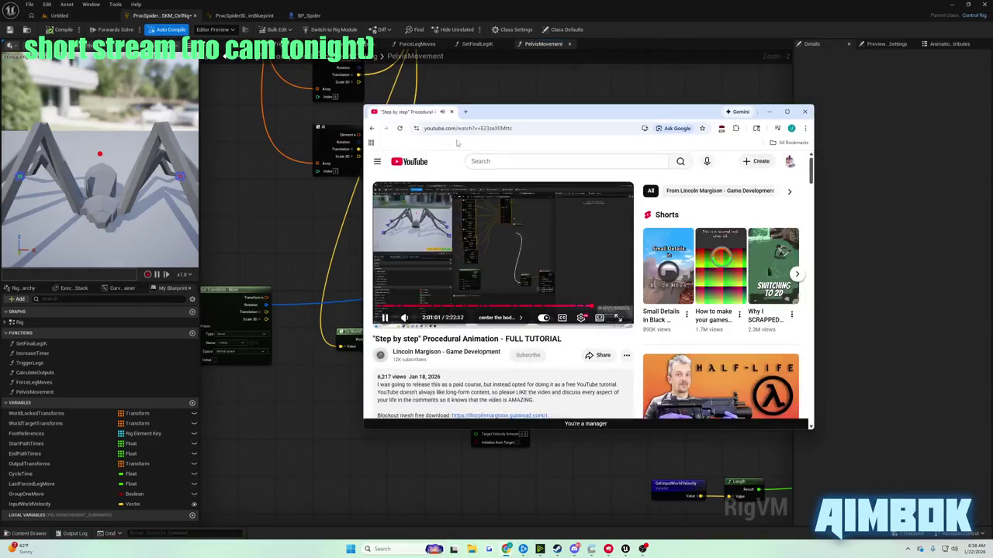
Wire Array Average's X into To World, and the split pelvis translation's Z into its Z.
left_click(285, 165)
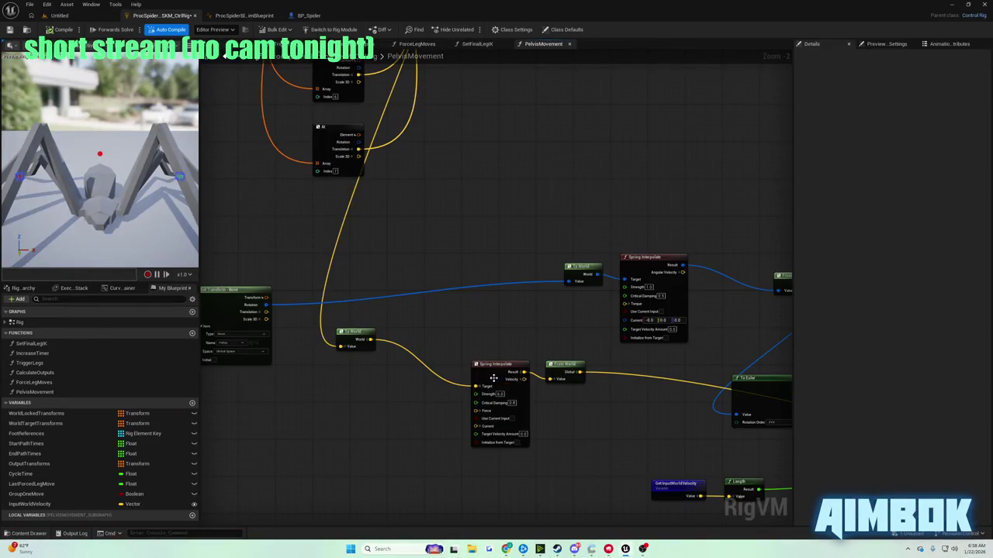
mouse_move(493, 377)
left_mouse_down()
mouse_move(553, 321)
mouse_move(501, 320)
mouse_move(570, 100)
mouse_move(533, 167)
left_mouse_up()
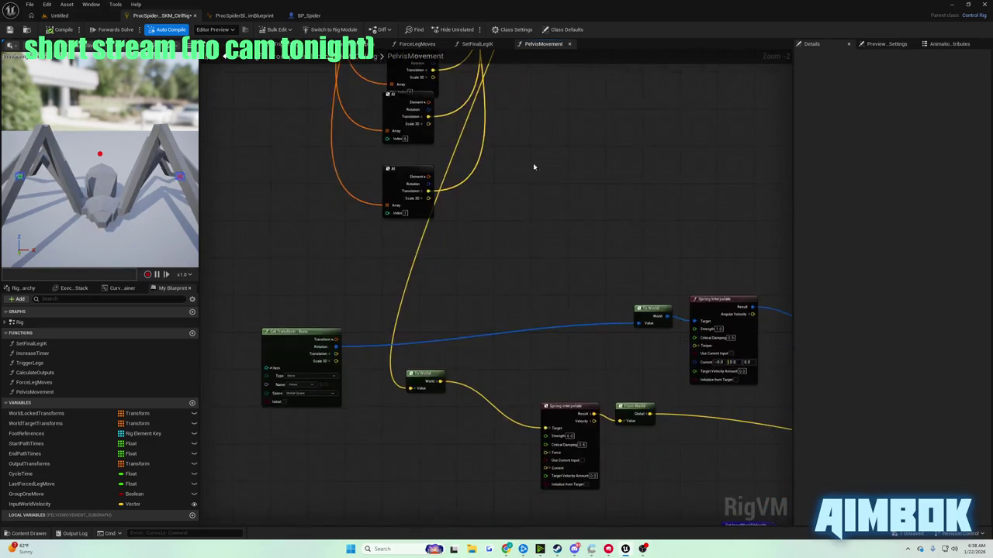
mouse_move(524, 287)
left_mouse_down()
mouse_move(558, 258)
mouse_move(564, 282)
left_mouse_up()
mouse_move(554, 224)
left_mouse_down()
mouse_move(561, 343)
mouse_move(514, 528)
mouse_move(402, 421)
left_mouse_up()
mouse_move(571, 116)
left_mouse_down()
mouse_move(581, 499)
mouse_move(458, 510)
mouse_move(403, 410)
mouse_move(402, 447)
left_mouse_up()
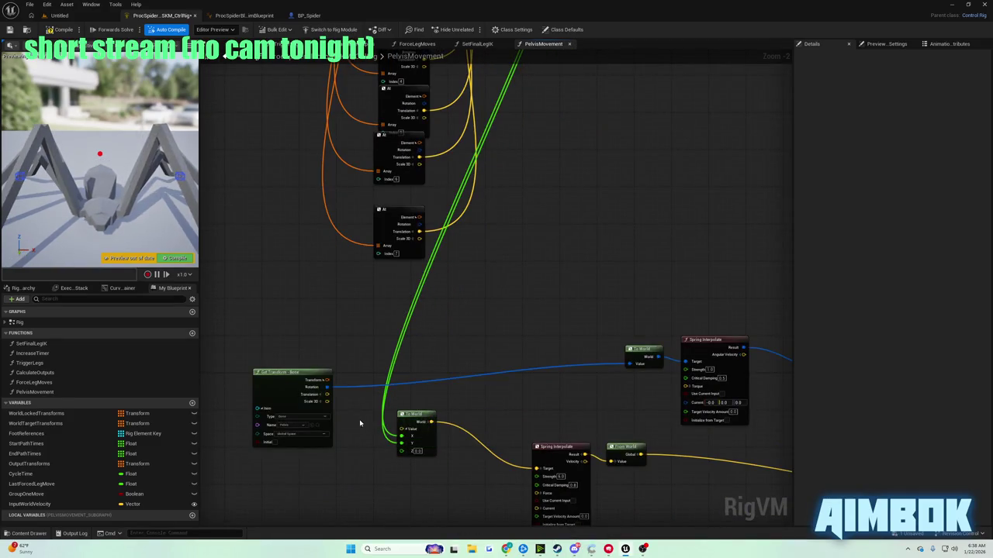
left_click(321, 396)
left_click_drag(327, 416, 328, 419)
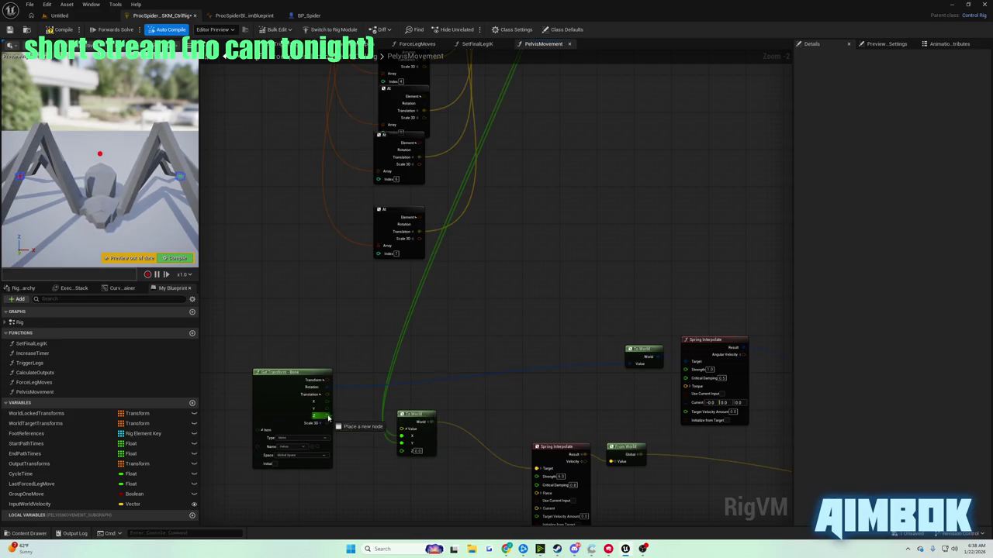
left_click_drag(404, 453, 404, 452)
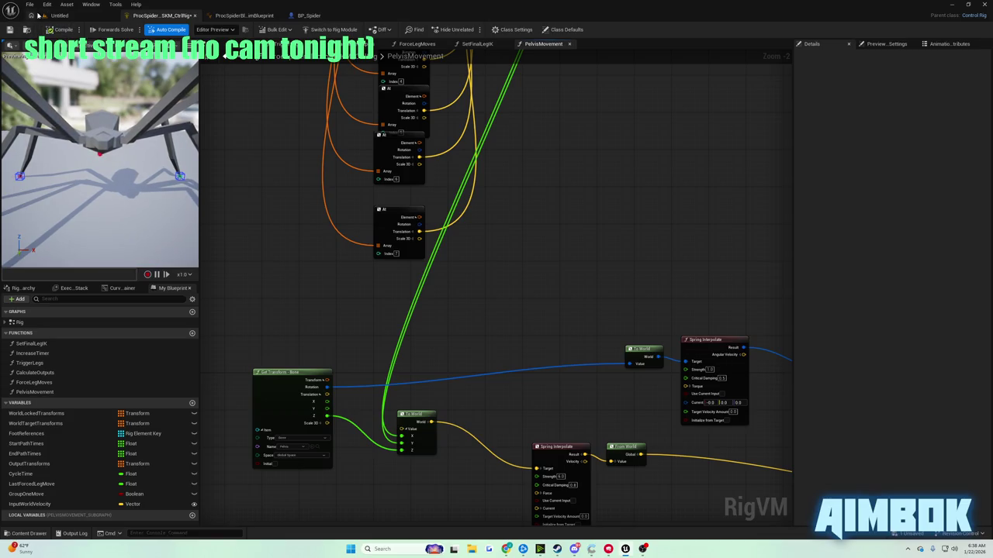
Play-test the spider level, stop it, and rewind the tutorial a few seconds.
left_click(37, 14)
key("alt+p")
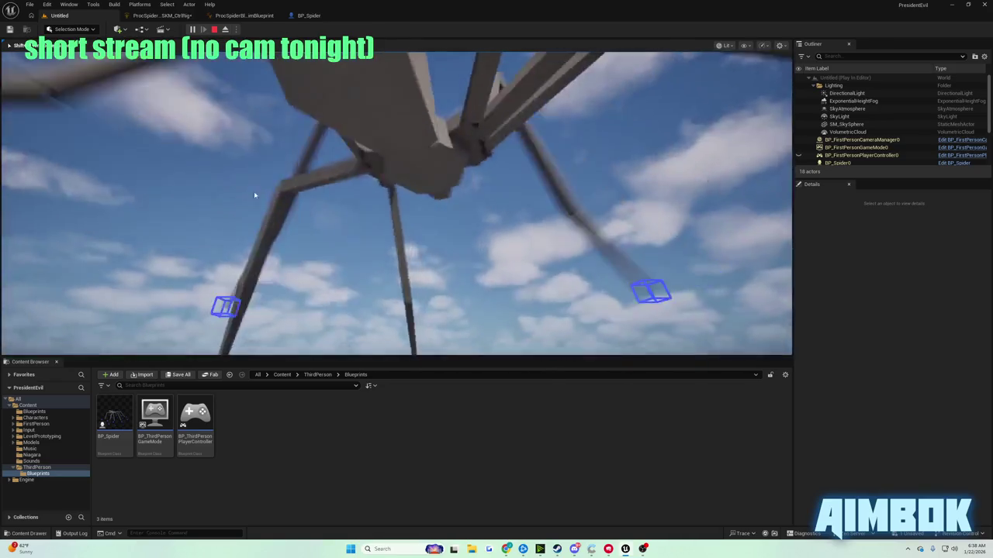
key("Escape")
mouse_move(505, 548)
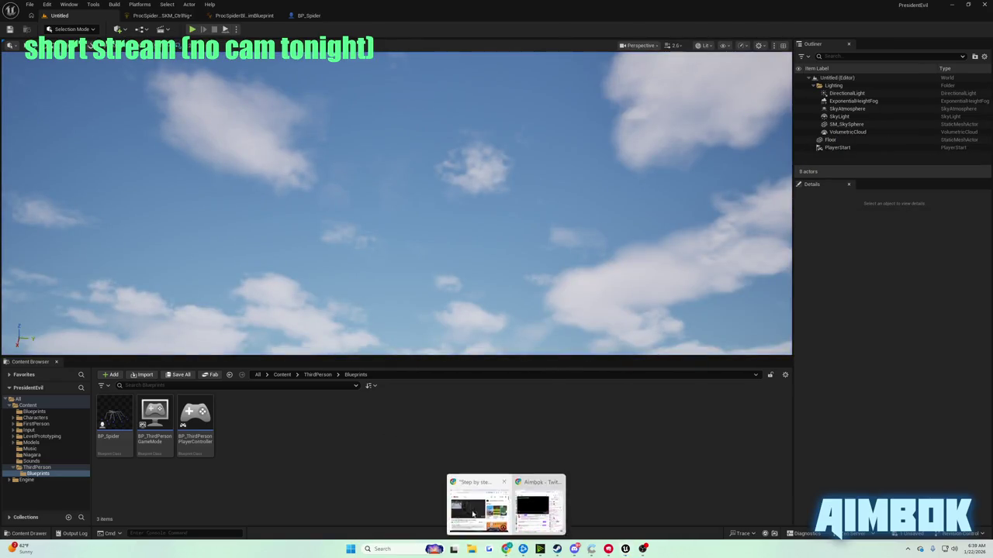
left_click(474, 504)
double_click(505, 285)
key("Left")
key("Left")
key("Left")
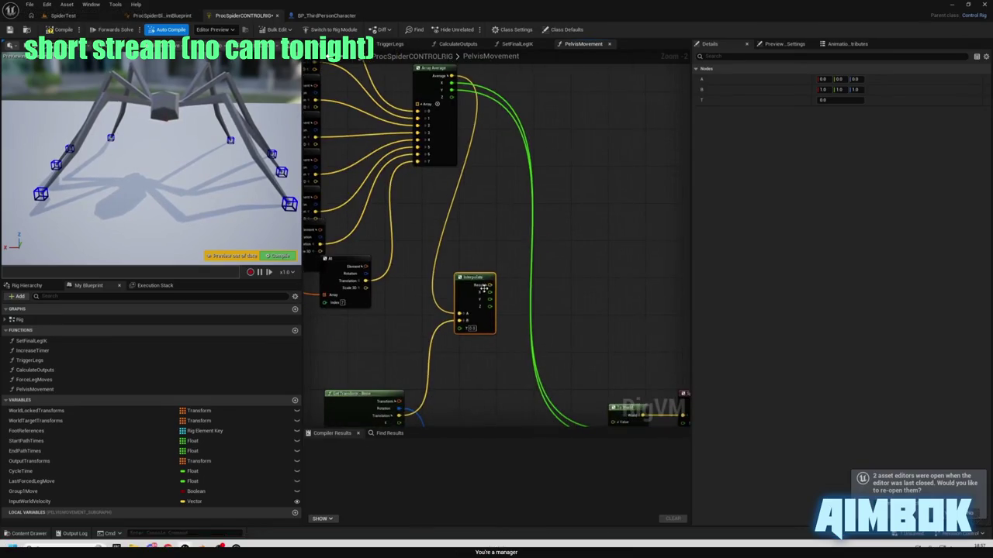
Leave the tutorial's fullscreen and bring the ProcSpider Control Rig graph back to the front.
mouse_move(977, 520)
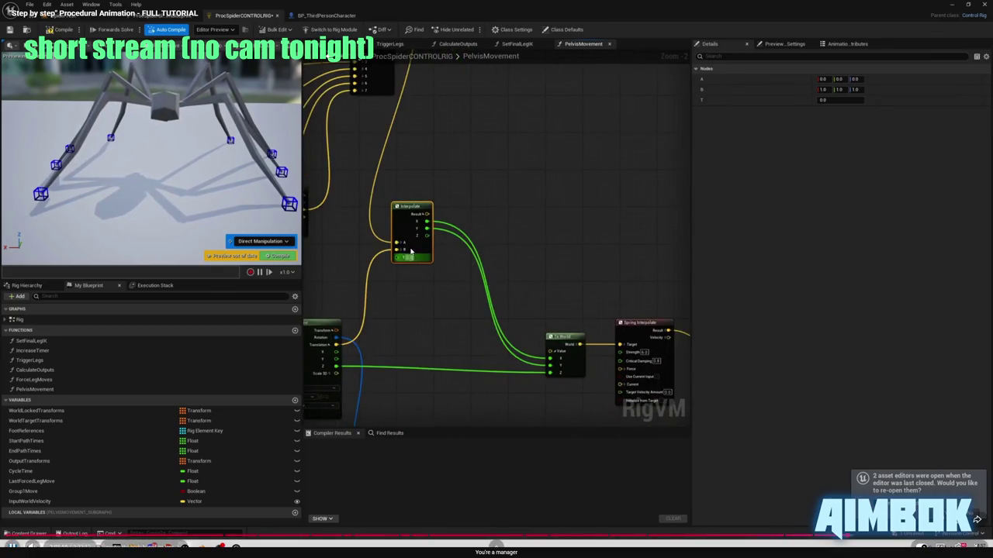
left_click(977, 520)
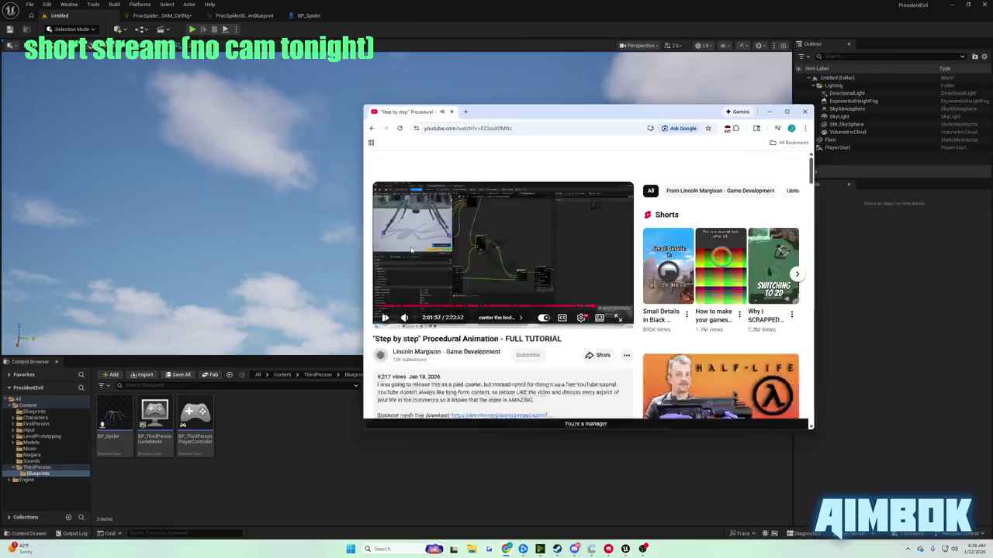
left_click(503, 254)
left_click(179, 16)
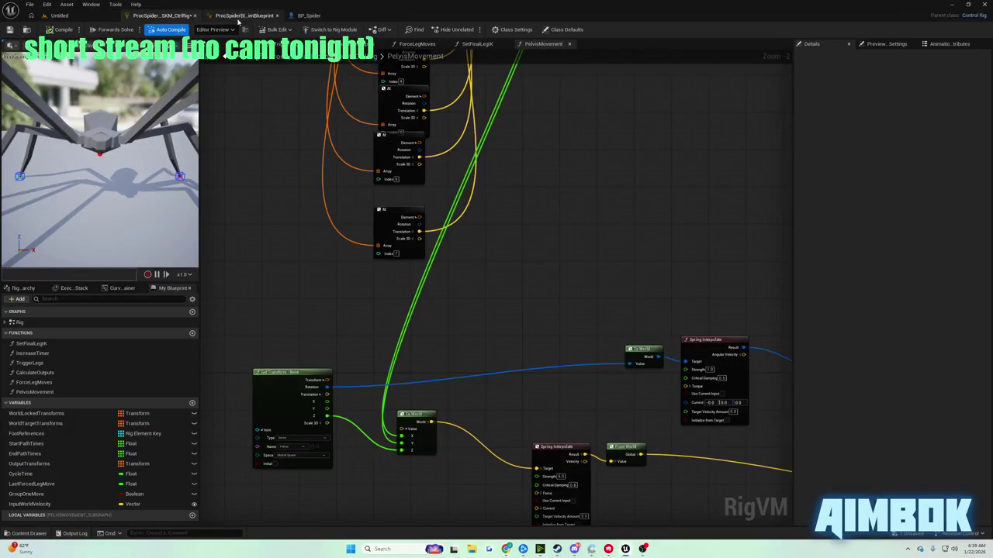
Pan the graph to Array Average and the leg At nodes, checking the tutorial twice for reference.
mouse_move(411, 166)
left_mouse_down()
mouse_move(457, 228)
mouse_move(476, 316)
mouse_move(551, 348)
mouse_move(497, 240)
mouse_move(474, 129)
mouse_move(546, 204)
left_mouse_up()
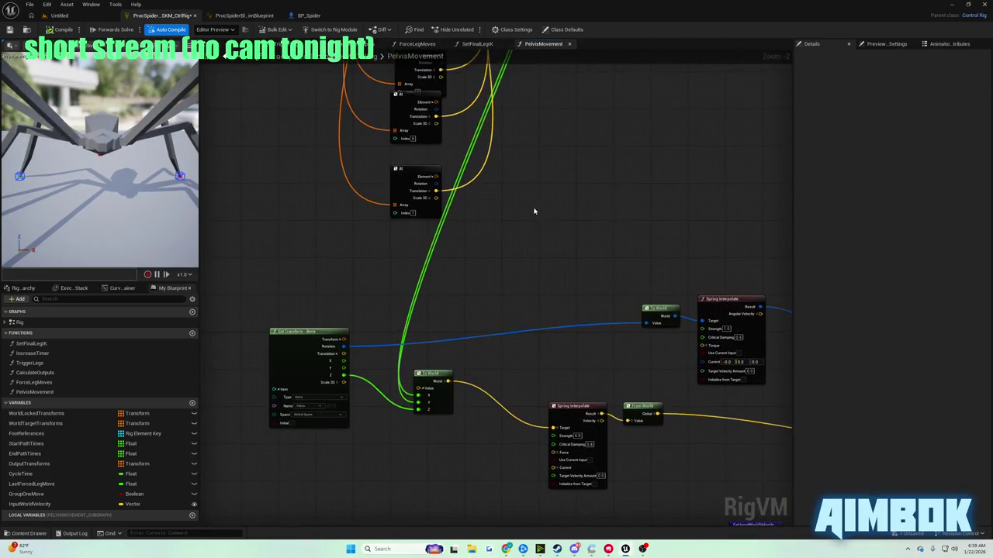
left_click_drag(463, 295, 425, 303)
mouse_move(506, 551)
left_click(475, 503)
double_click(504, 242)
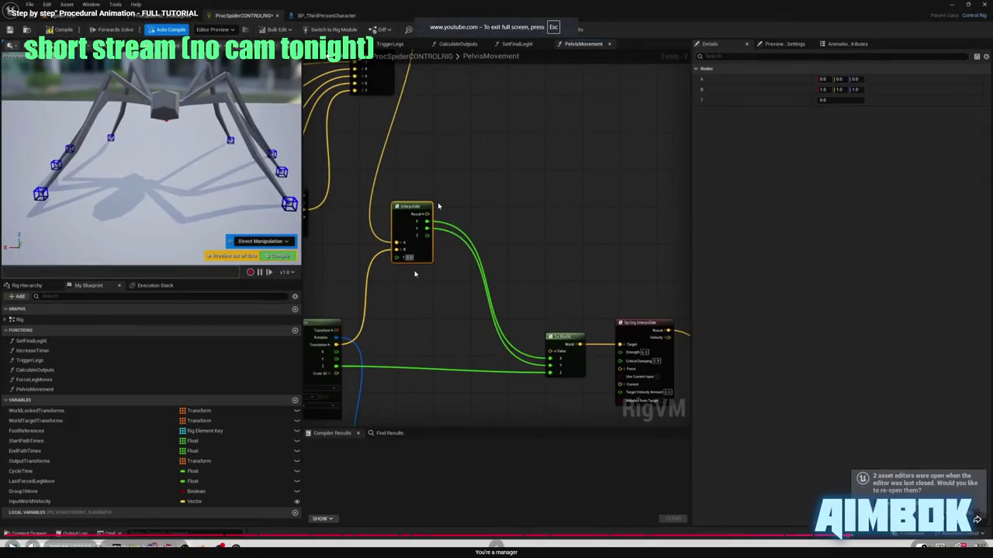
key("Escape")
left_click(307, 294)
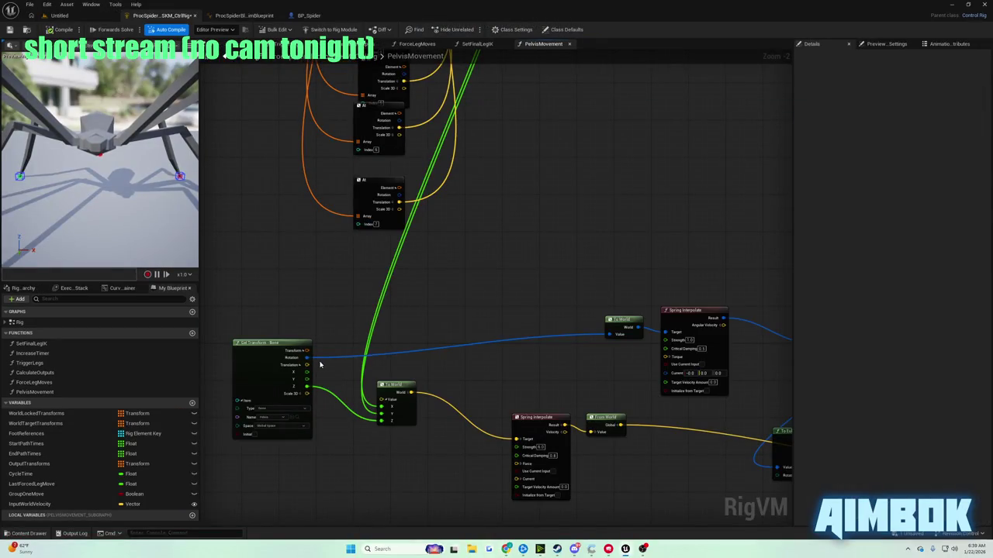
mouse_move(505, 549)
left_click(474, 502)
double_click(470, 234)
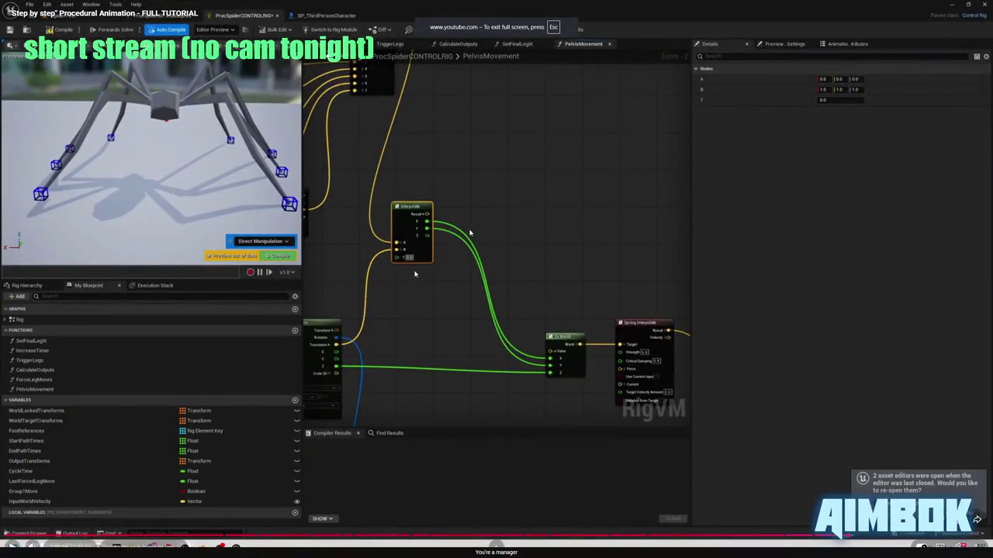
key("Escape")
key("alt+Tab")
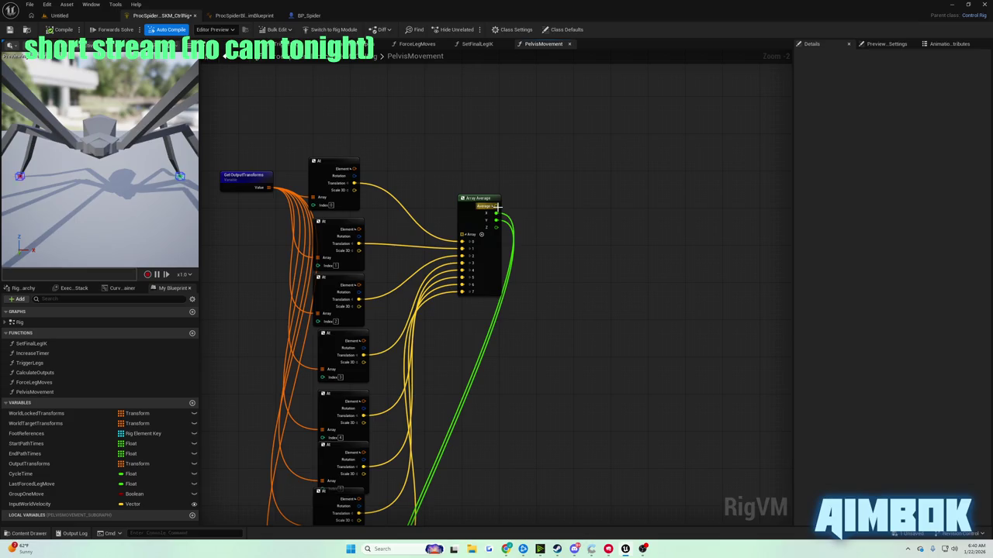
Add an Interpolate node fed by the Average output and move it near the pelvis nodes.
left_click(495, 207)
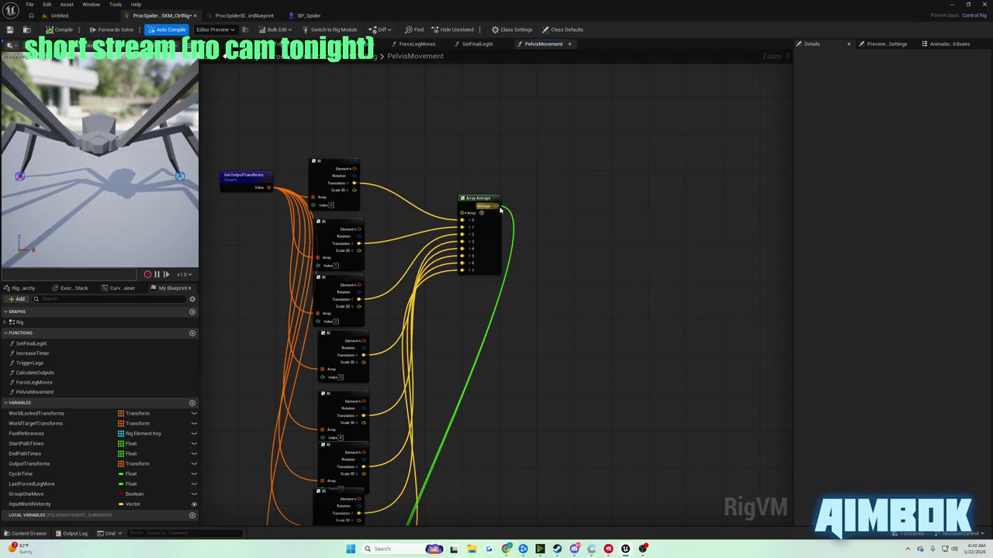
left_click_drag(499, 207, 549, 228)
type("interp")
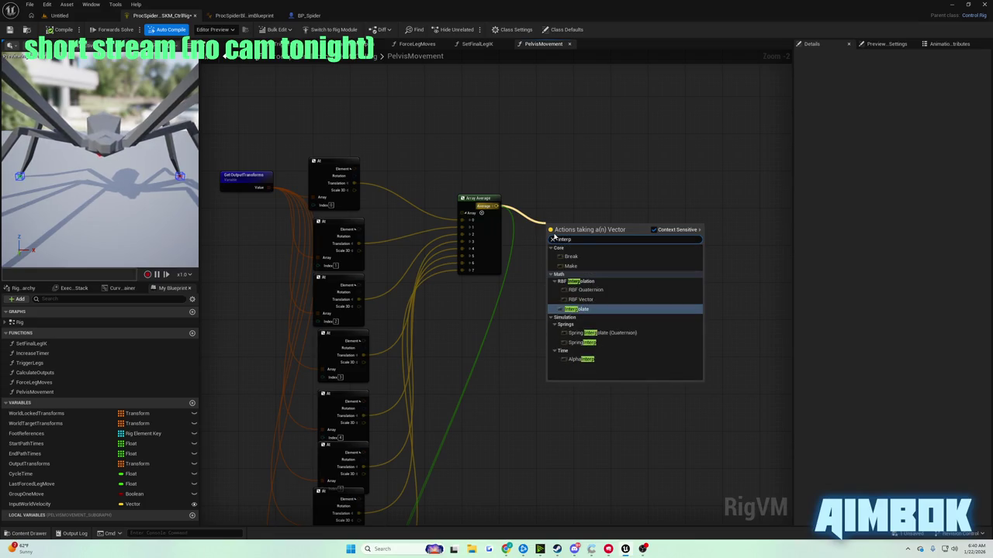
key("Return")
mouse_move(562, 226)
left_mouse_down()
mouse_move(552, 525)
mouse_move(501, 336)
left_mouse_up()
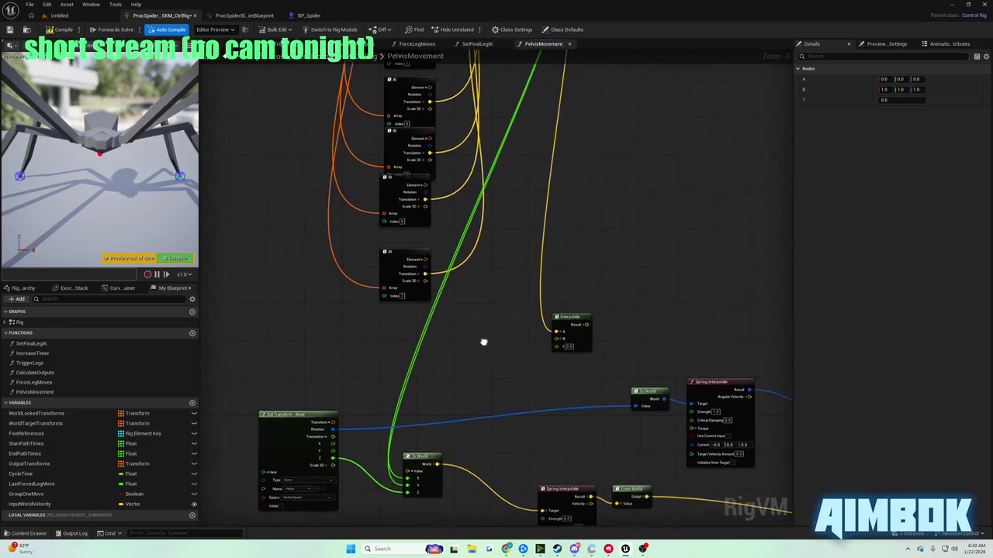
Check the tutorial, then wire the pelvis Translation into Interpolate's B input.
mouse_move(506, 548)
left_click(508, 504)
double_click(461, 252)
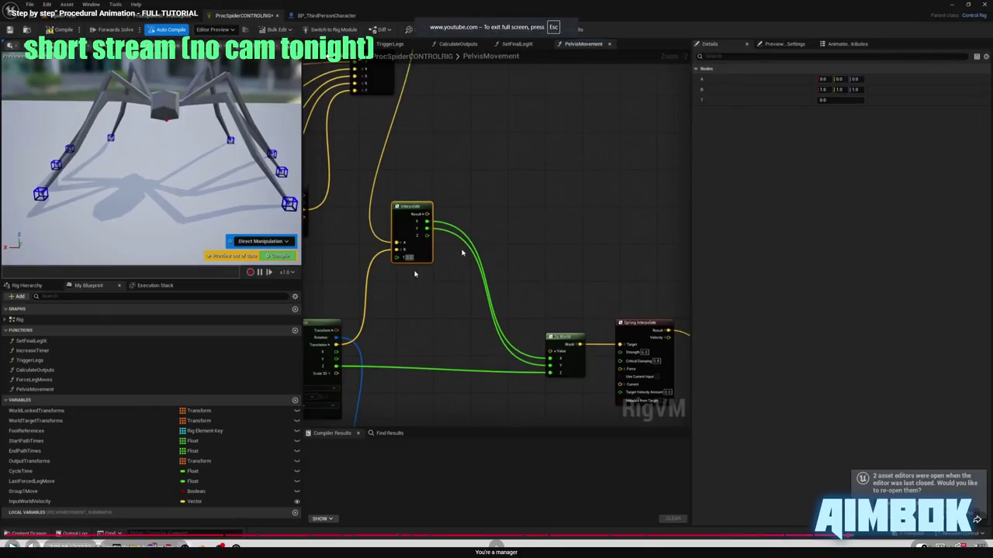
double_click(462, 252)
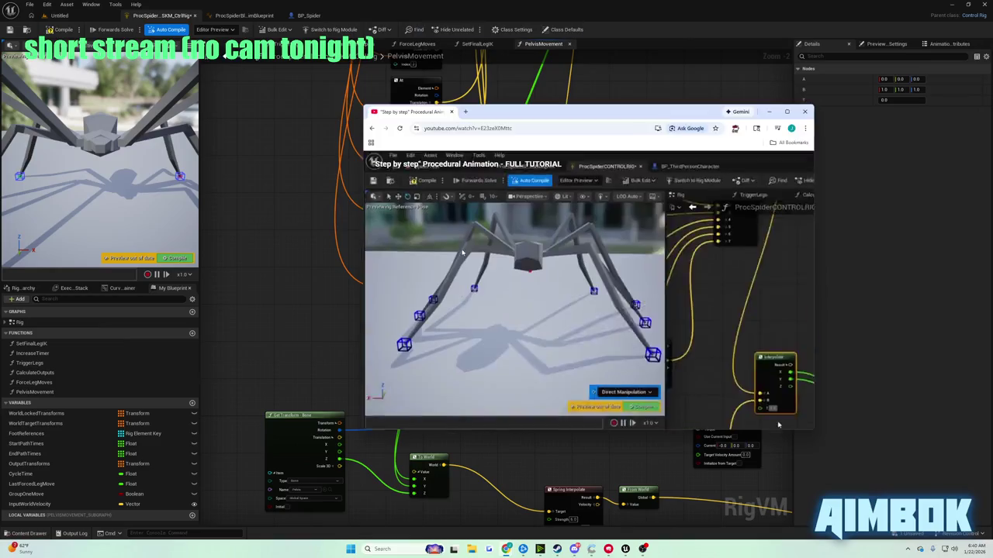
left_click(344, 272)
mouse_move(339, 437)
left_mouse_down()
mouse_move(553, 357)
mouse_move(561, 324)
mouse_move(521, 332)
mouse_move(541, 321)
left_mouse_up()
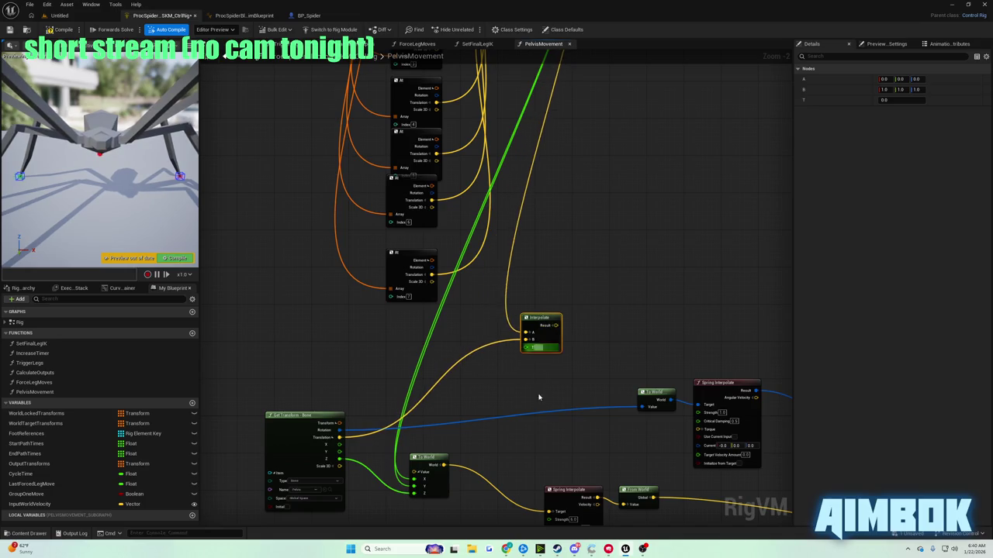
Split Interpolate's Result into X, Y, Z and wire them into To World.
mouse_move(507, 551)
left_click(472, 508)
double_click(464, 268)
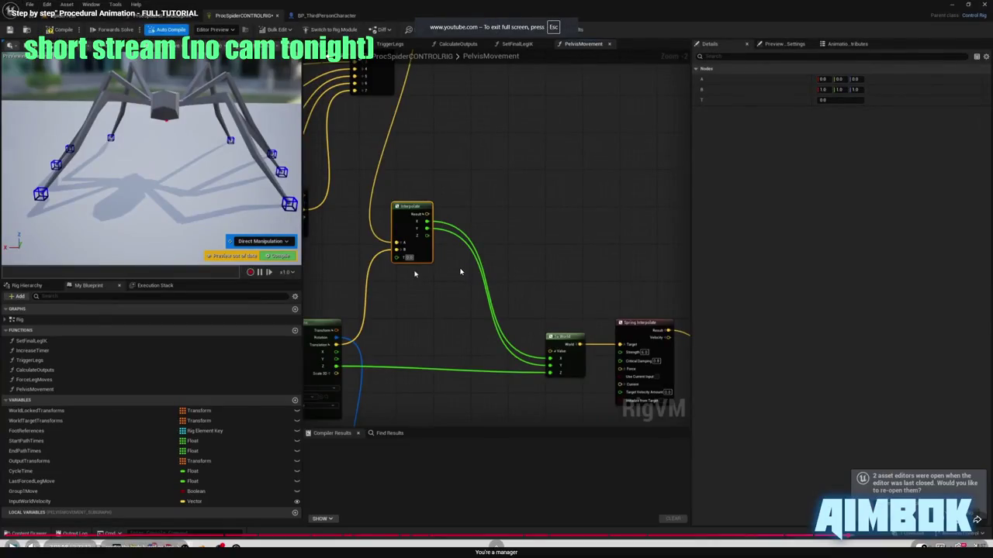
key("Escape")
key("alt+Tab")
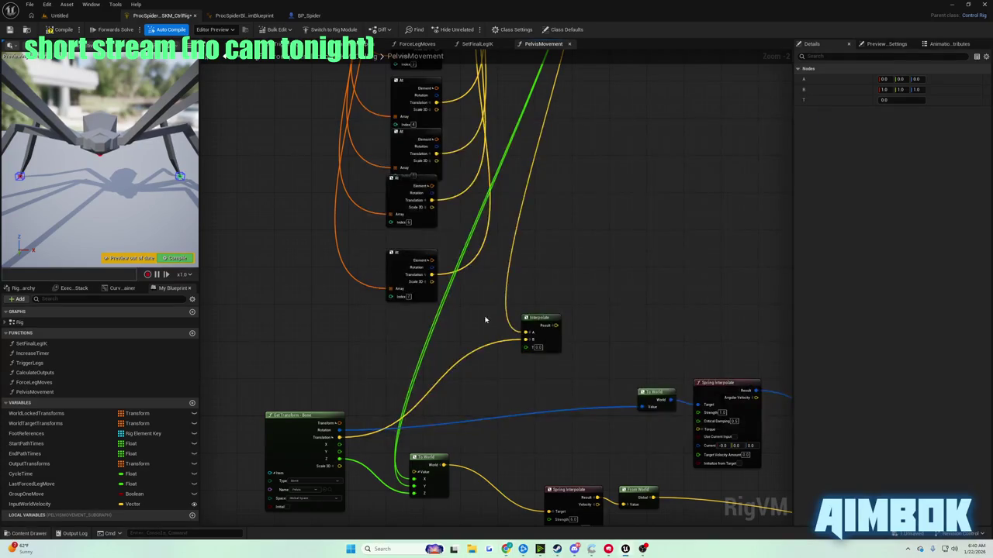
mouse_move(545, 323)
left_mouse_down()
mouse_move(533, 331)
mouse_move(554, 354)
mouse_move(421, 483)
left_mouse_up()
left_click(541, 340)
mouse_move(541, 353)
left_mouse_down()
mouse_move(411, 473)
mouse_move(416, 487)
left_mouse_up()
After reviewing the tutorial, compile and save the Control Rig.
mouse_move(506, 550)
left_click(474, 496)
double_click(459, 248)
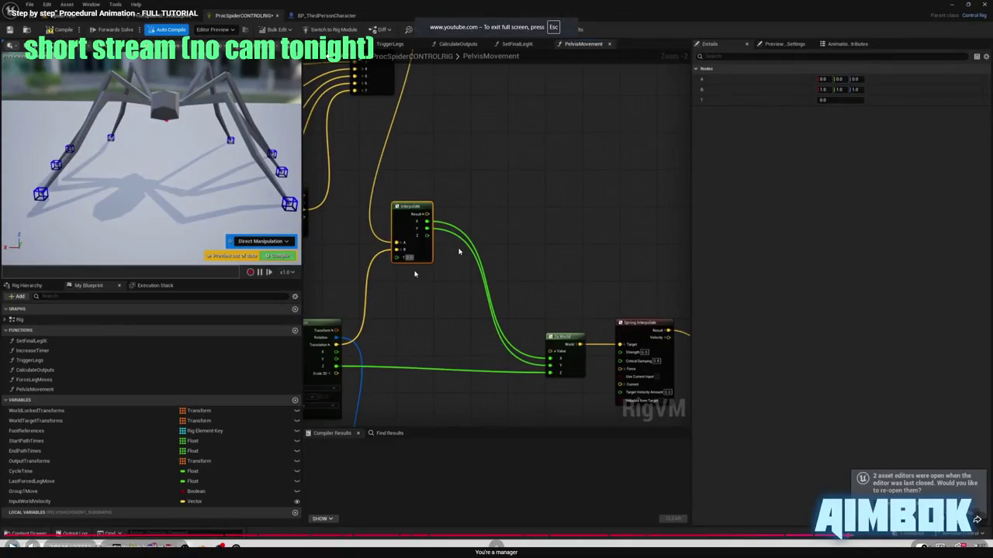
double_click(458, 249)
double_click(456, 242)
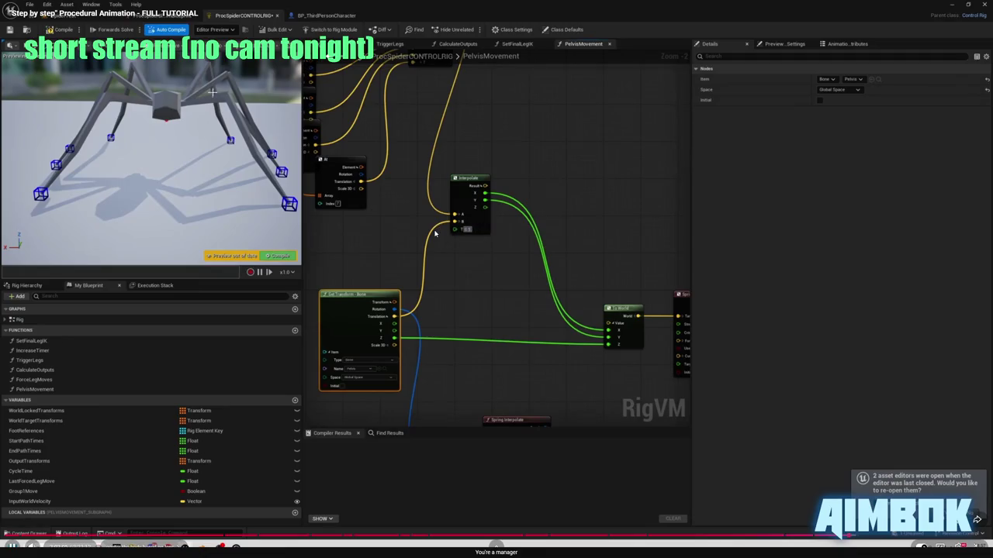
key("alt+Tab")
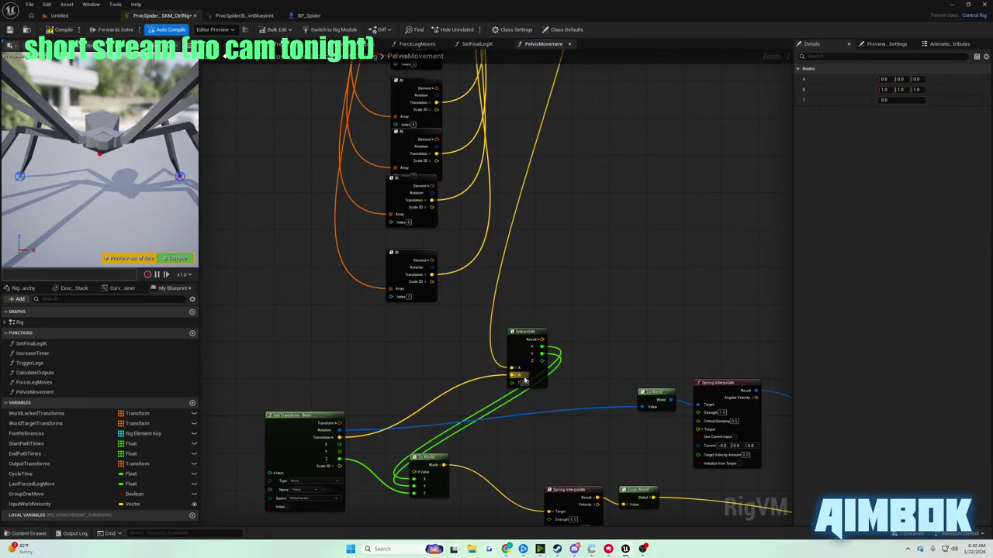
left_click(611, 371)
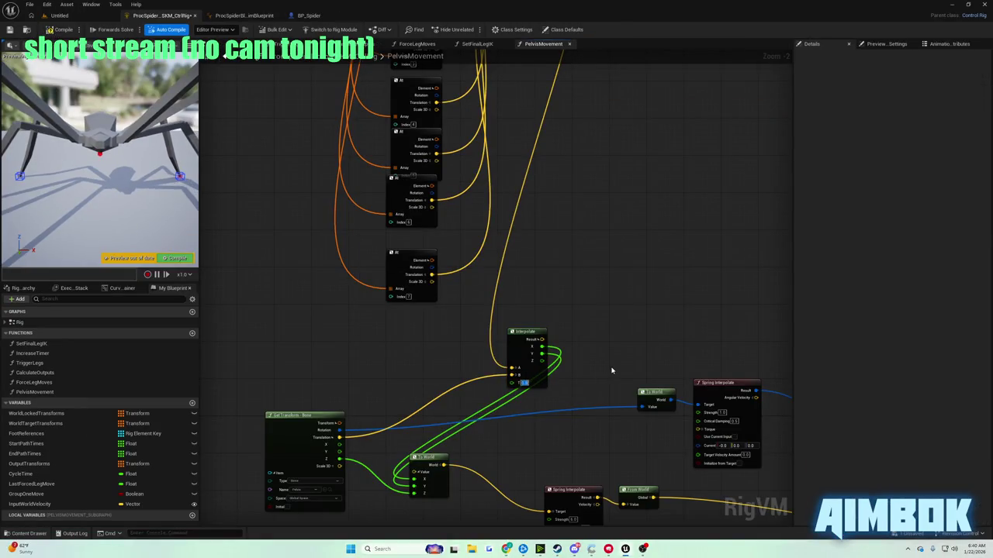
type("0.5")
left_click(10, 29)
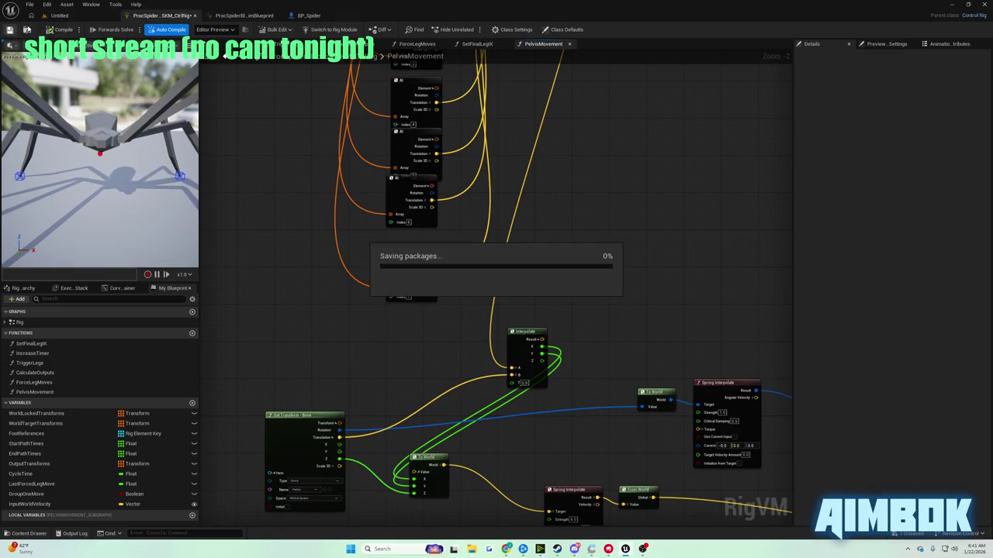
Play the Untitled level to check the spider's pelvis motion, then stop.
left_click(71, 17)
left_click(193, 30)
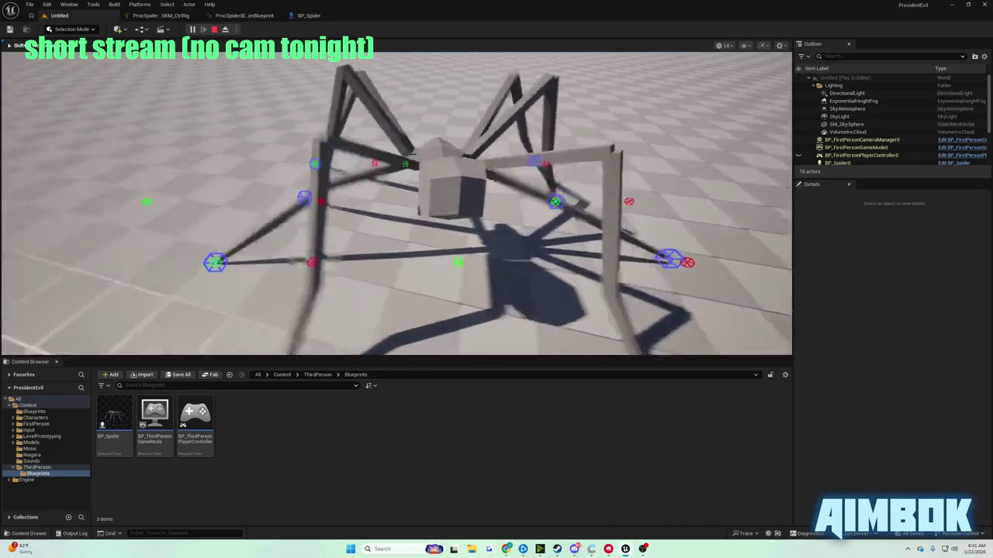
key("Escape")
Watch the tutorial fullscreen up to the Remap set to -15 and -25.
mouse_move(506, 549)
left_click(475, 500)
double_click(419, 260)
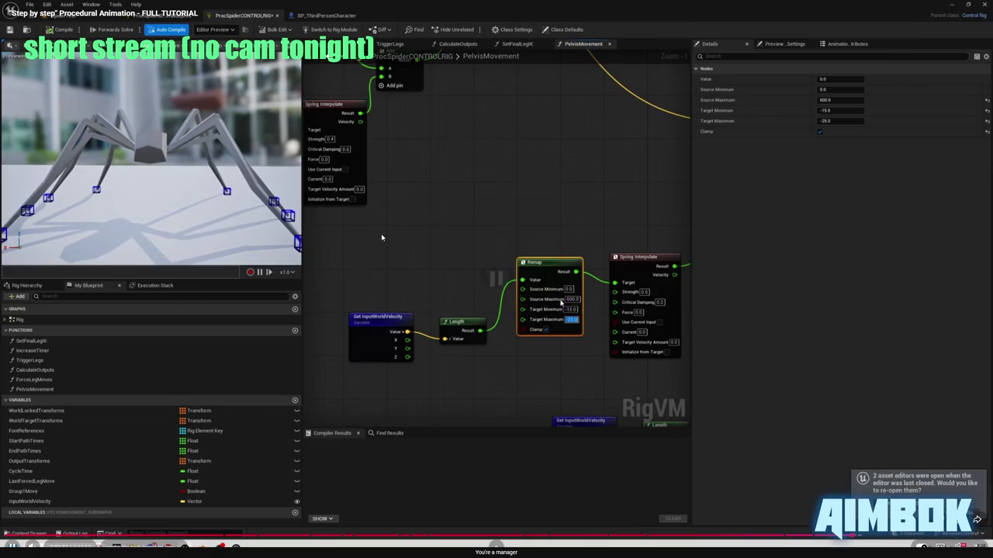
key("Escape")
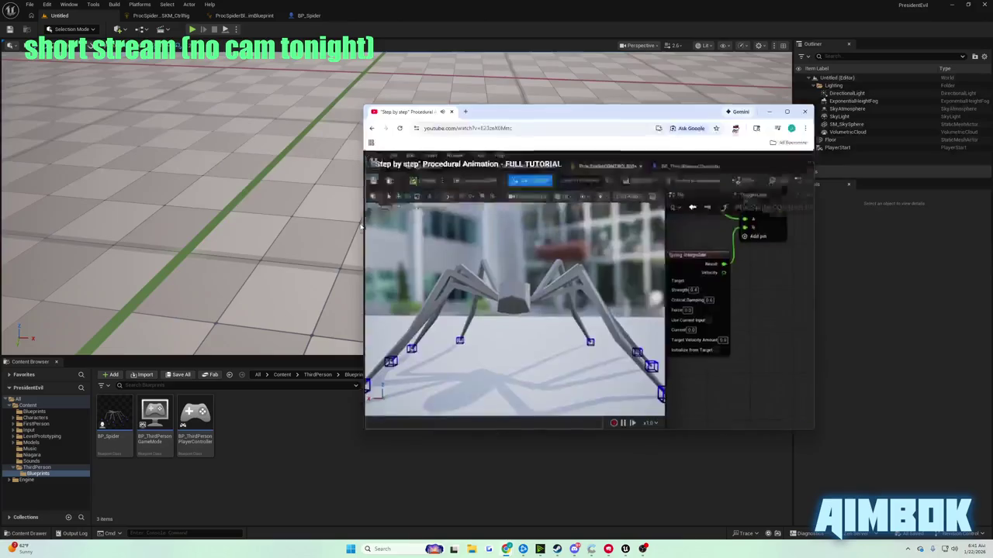
Return to the spider Control Rig's PelvisMovement graph.
left_click(160, 16)
left_click(221, 16)
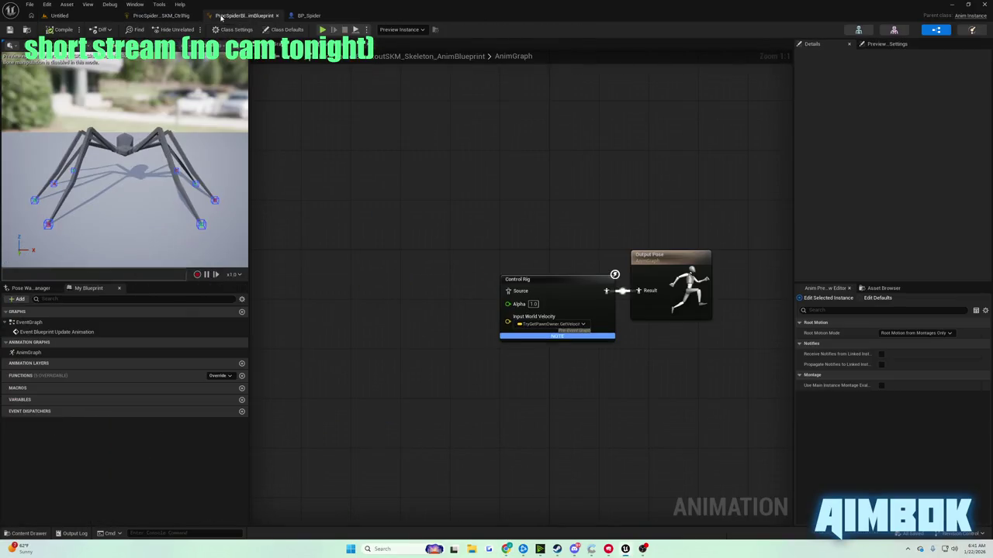
left_click(172, 16)
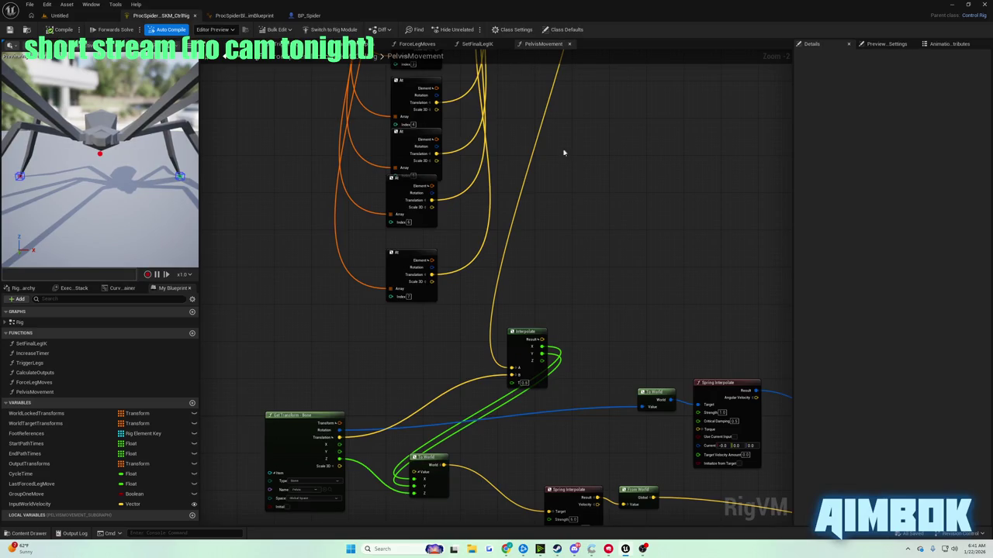
scroll(564, 153, "down", 5)
scroll(460, 290, "up", 6)
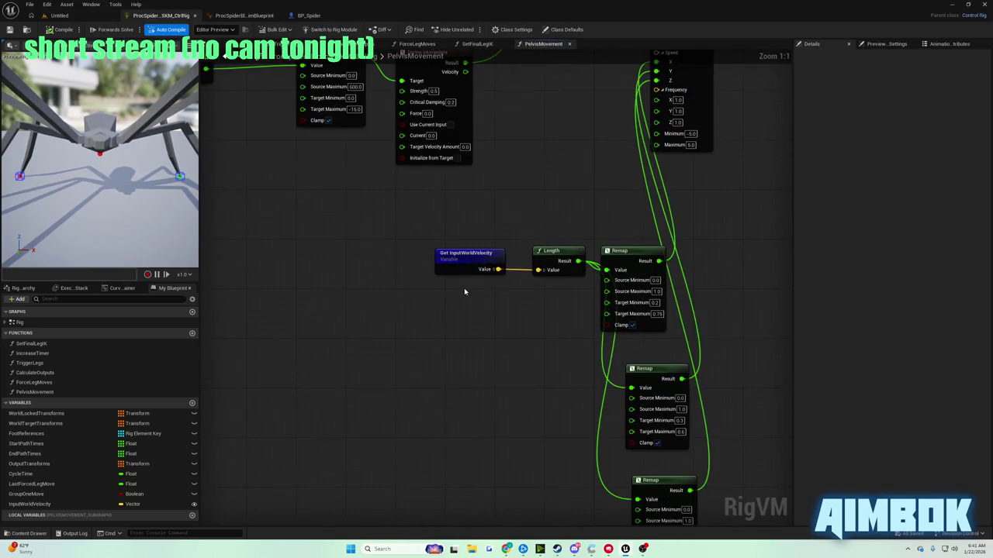
scroll(464, 292, "down", 3)
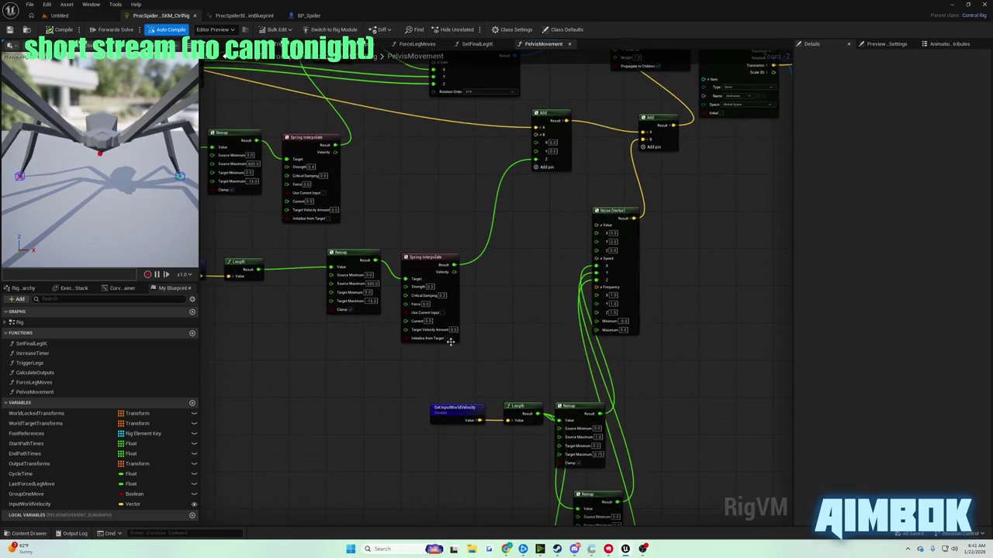
scroll(524, 327, "up", 2)
scroll(480, 318, "down", 2)
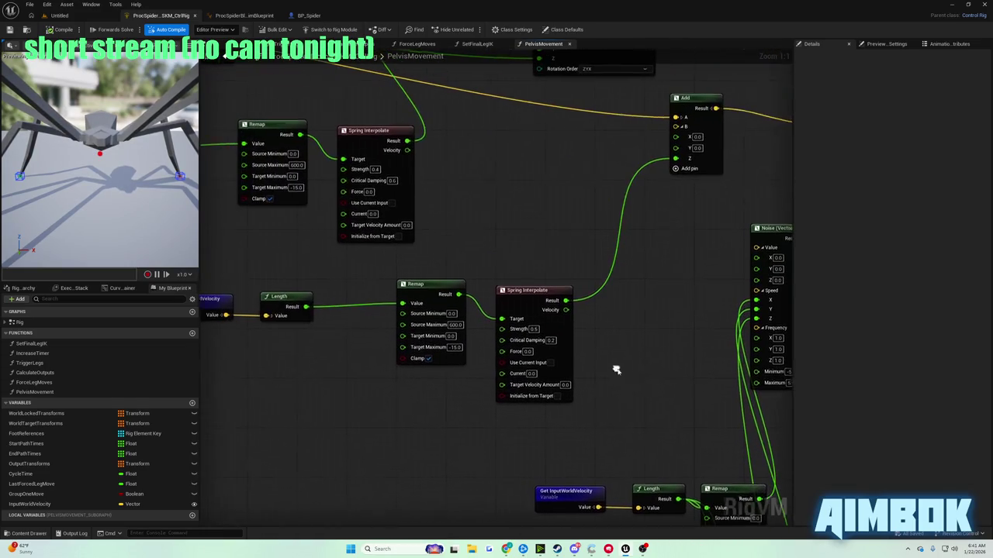
scroll(471, 372, "up", 2)
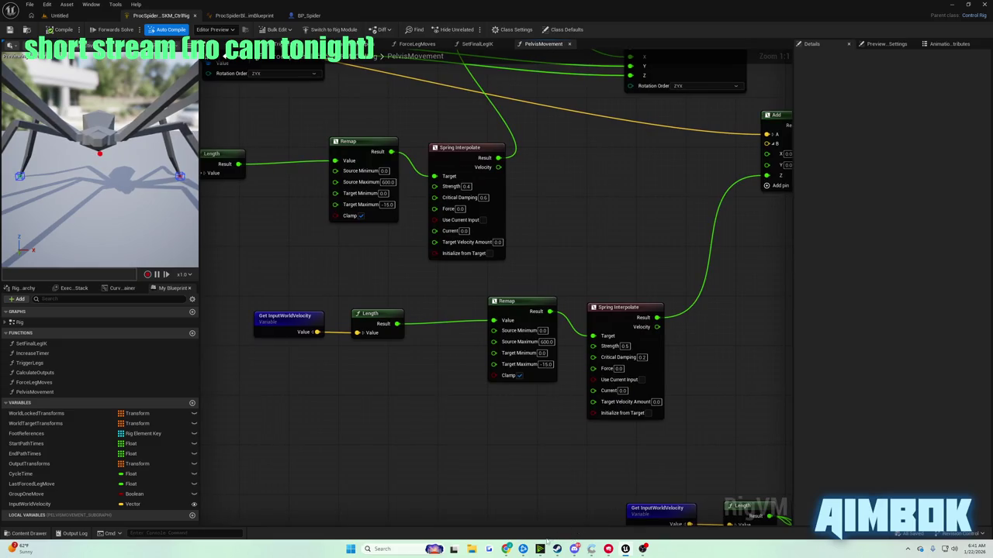
Following the tutorial, enter the lower Remap's Target Minimum and a -25.0 Target Maximum.
left_click(506, 550)
double_click(458, 278)
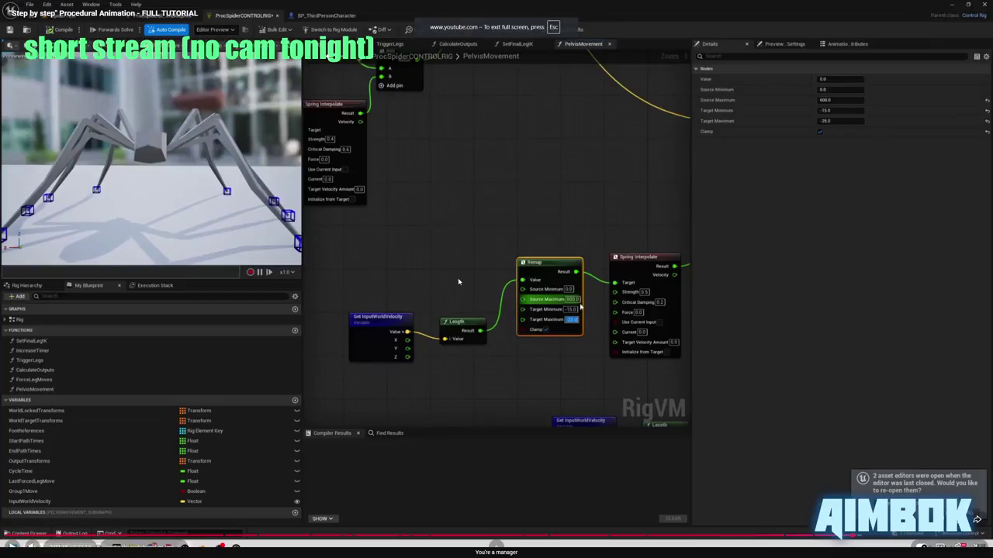
left_click(458, 278)
key("Escape")
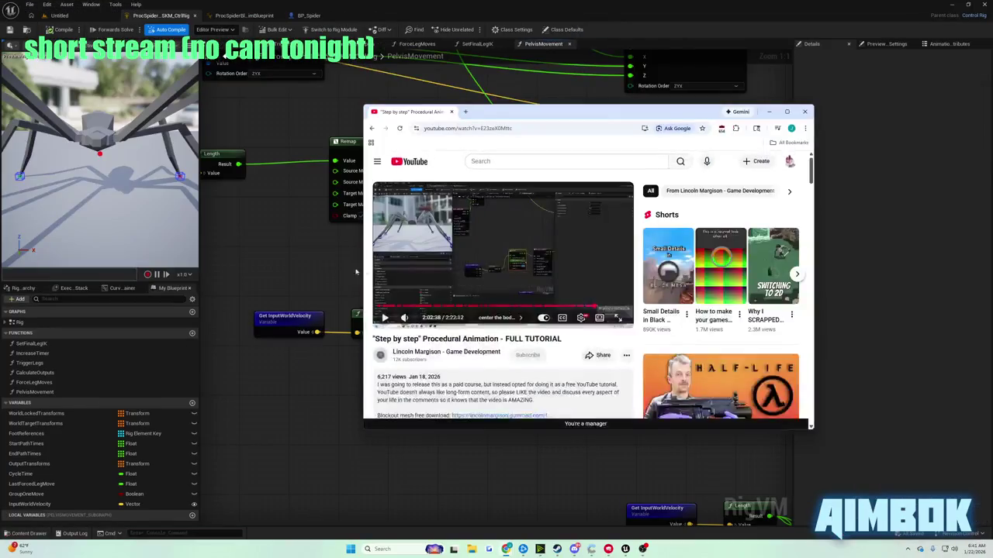
key("alt+Tab")
key("Tab")
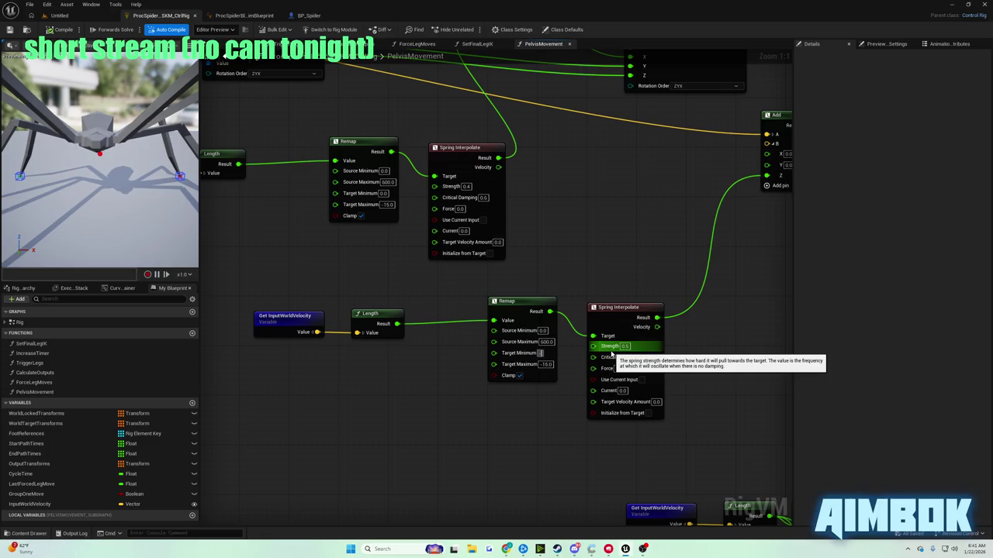
left_click(151, 101)
Change the lower Remap's target range to -30 and -45, then play the level.
mouse_move(506, 550)
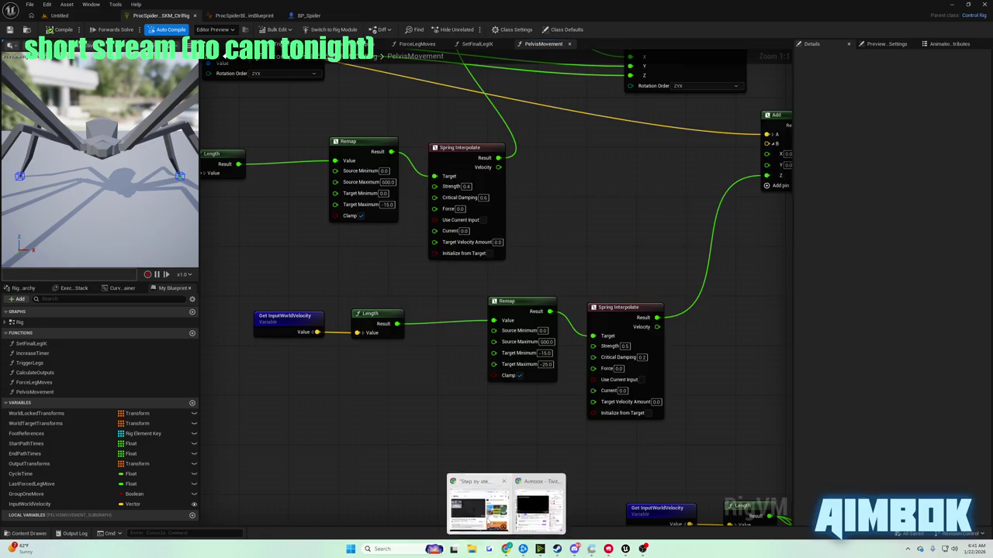
left_click(496, 508)
key("f")
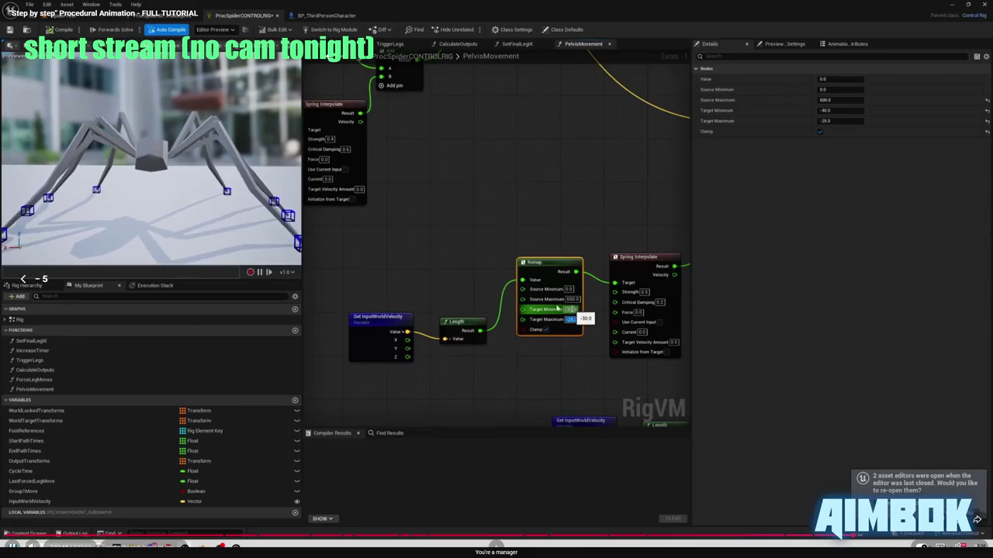
key("Escape")
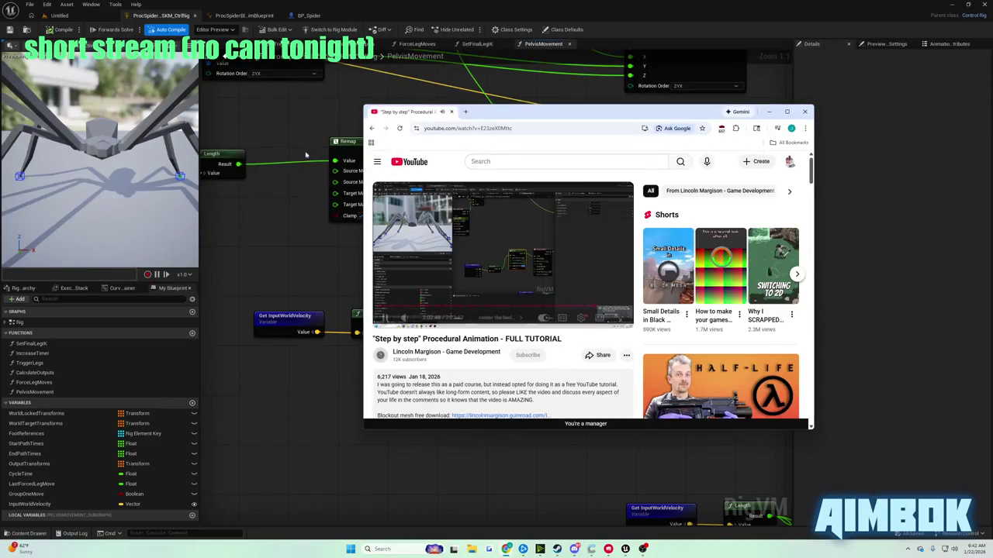
key("alt+Tab")
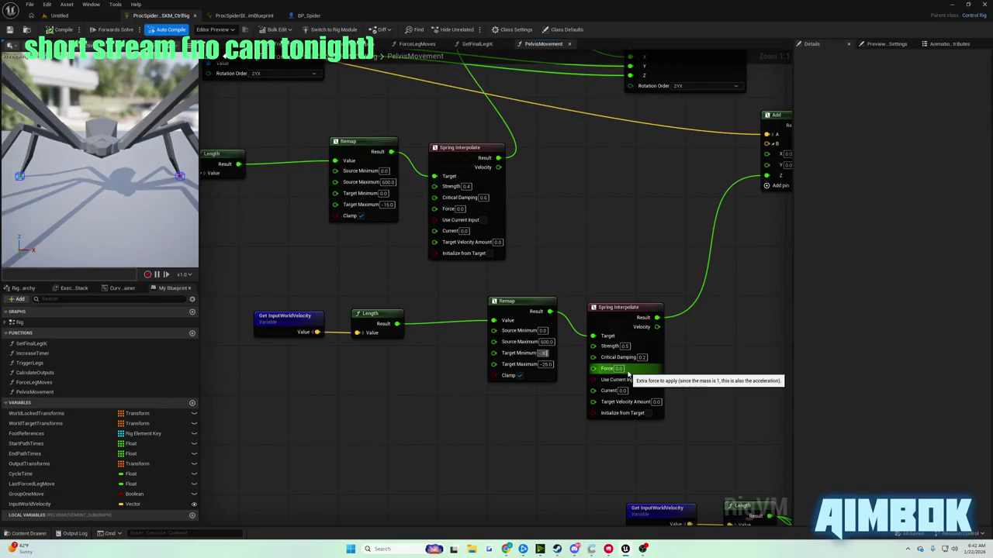
key("Tab")
type("-45")
key("Return")
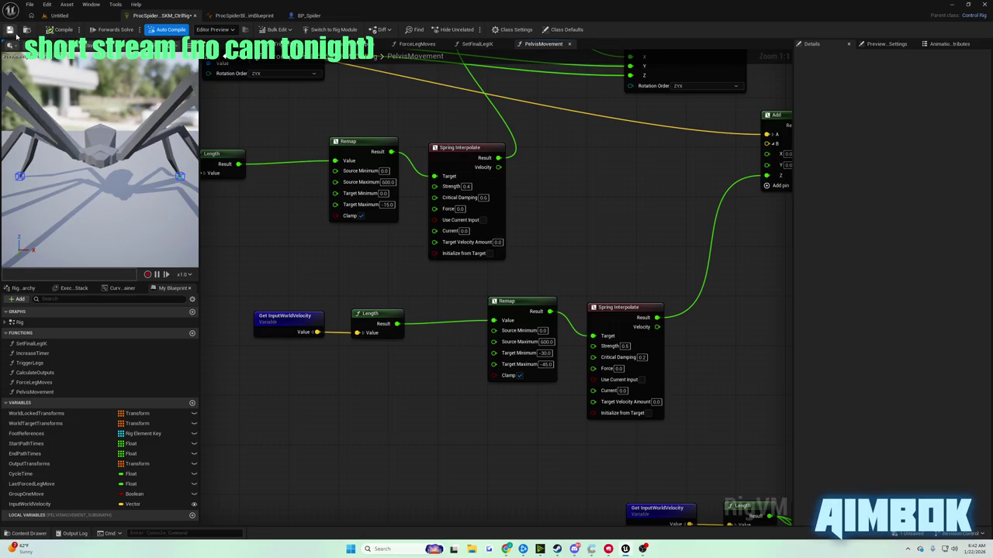
left_click(58, 17)
key("alt+p")
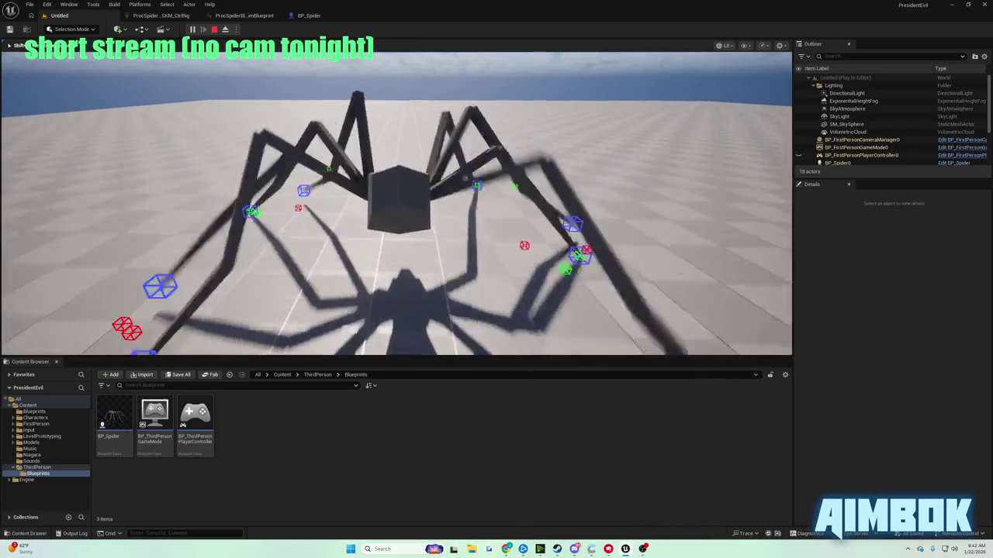
Stop the play test and watch the tutorial's slope section fullscreen.
key("Escape")
mouse_move(506, 549)
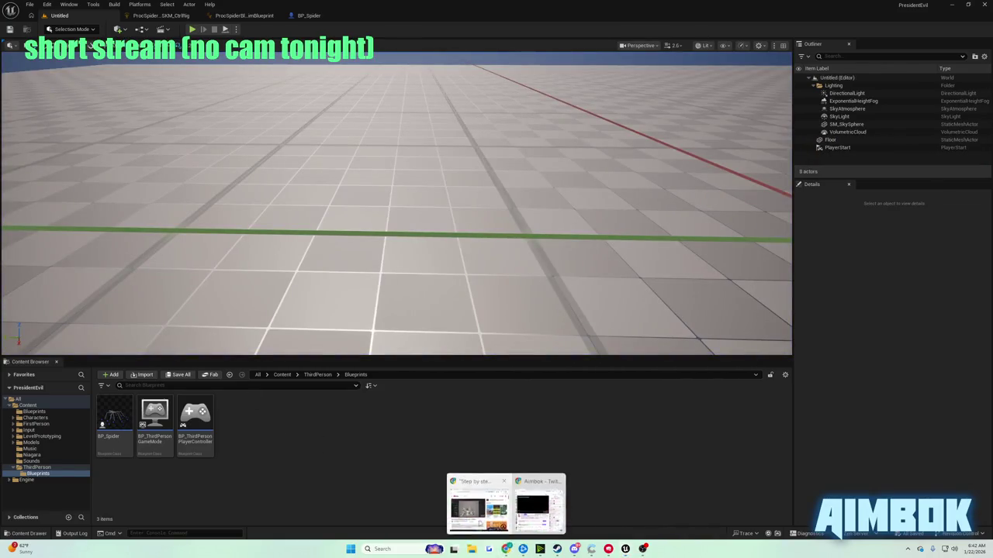
left_click(475, 497)
double_click(450, 246)
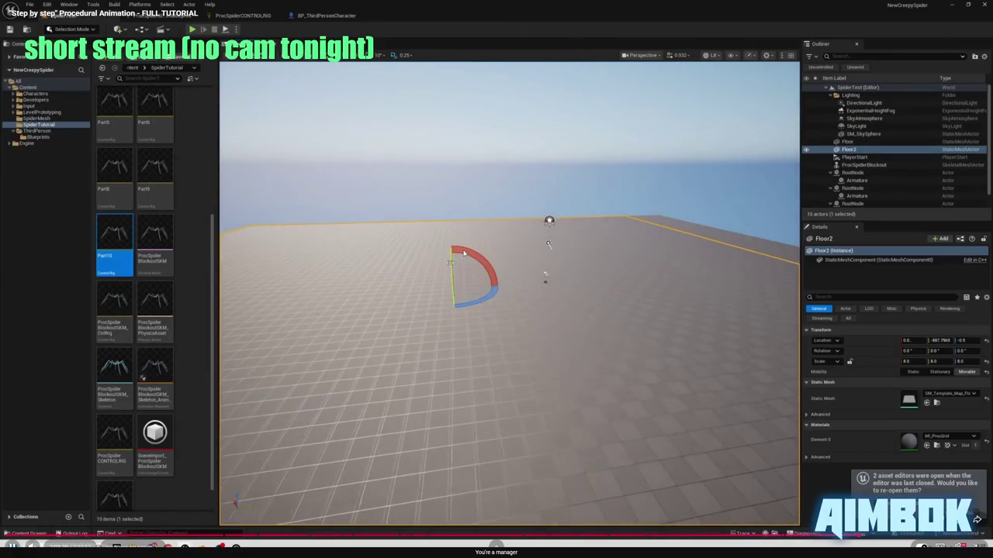
key("space")
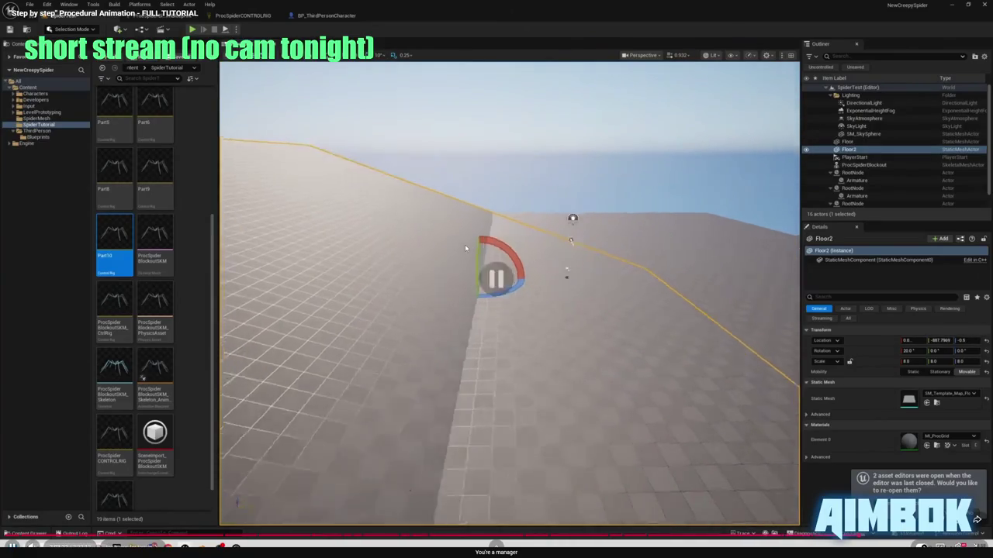
key("alt+Tab")
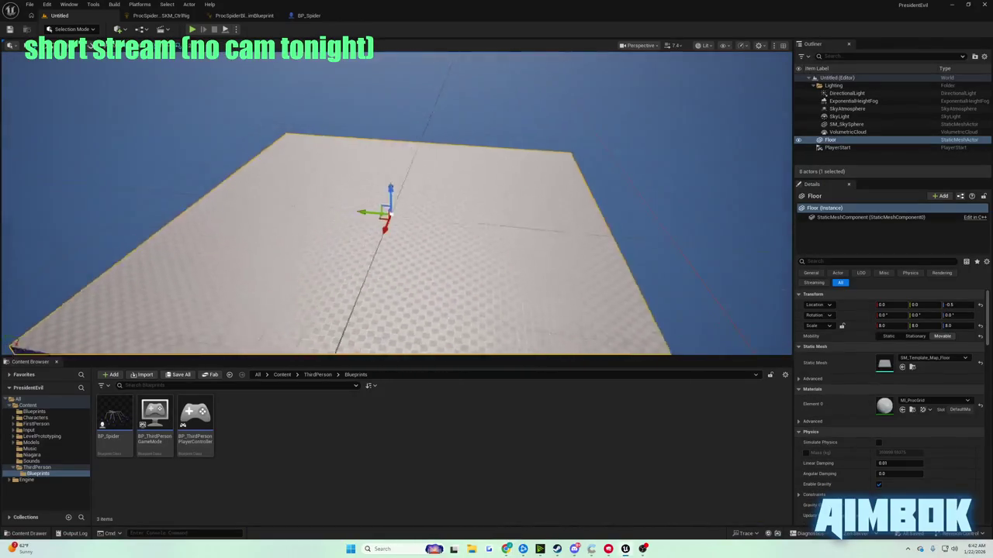
Frame the floor, duplicate it as Floor2 and tilt the copy -30° into a slope.
key("f")
left_click_drag(394, 216, 303, 214)
mouse_move(349, 184)
left_mouse_down()
mouse_move(357, 174)
mouse_move(351, 184)
mouse_move(205, 33)
left_mouse_up()
Play-test the spider on the slope, then watch the tutorial fullscreen.
left_click(192, 29)
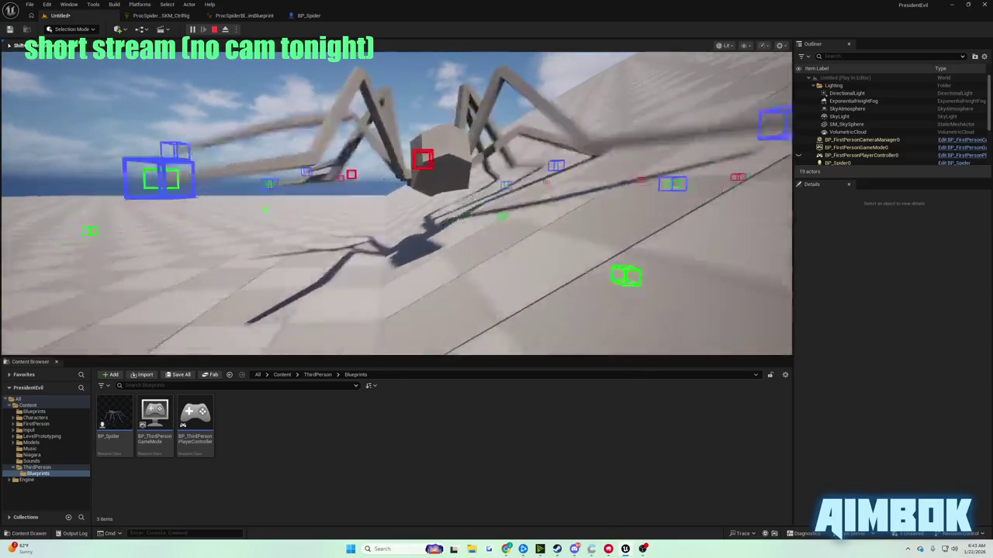
key("Escape")
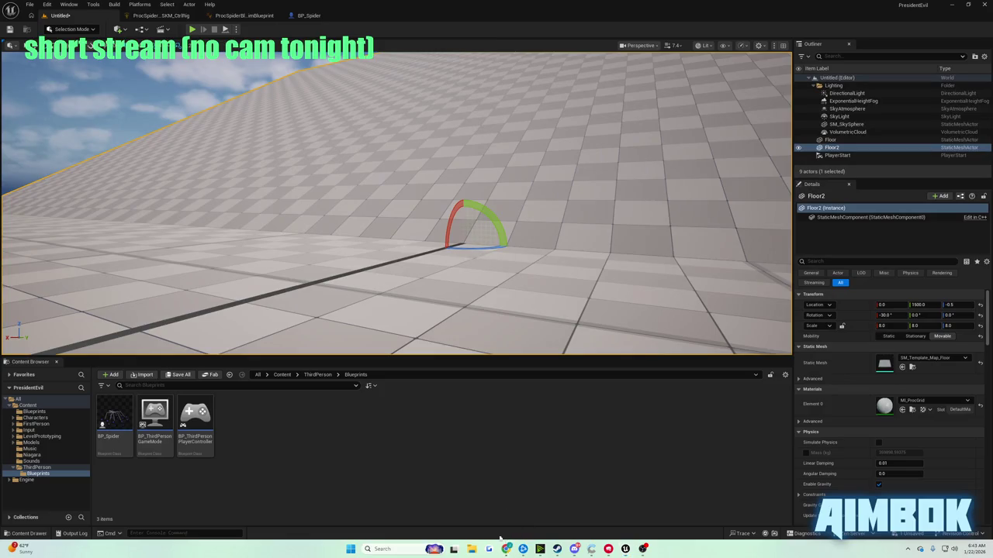
mouse_move(506, 549)
left_click(468, 505)
double_click(441, 250)
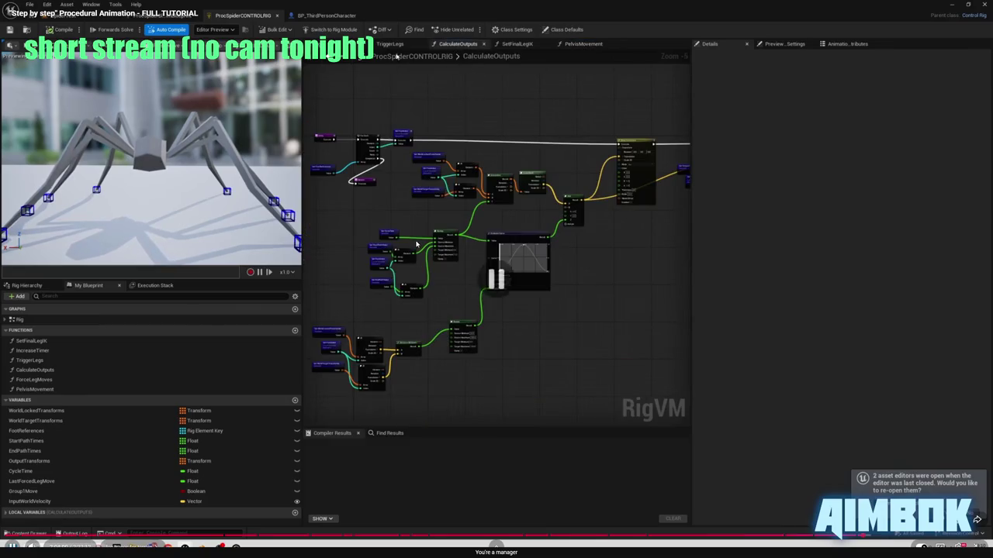
Open the TriggerLegs graph in the spider Control Rig.
key("Escape")
left_click(225, 23)
left_click(160, 15)
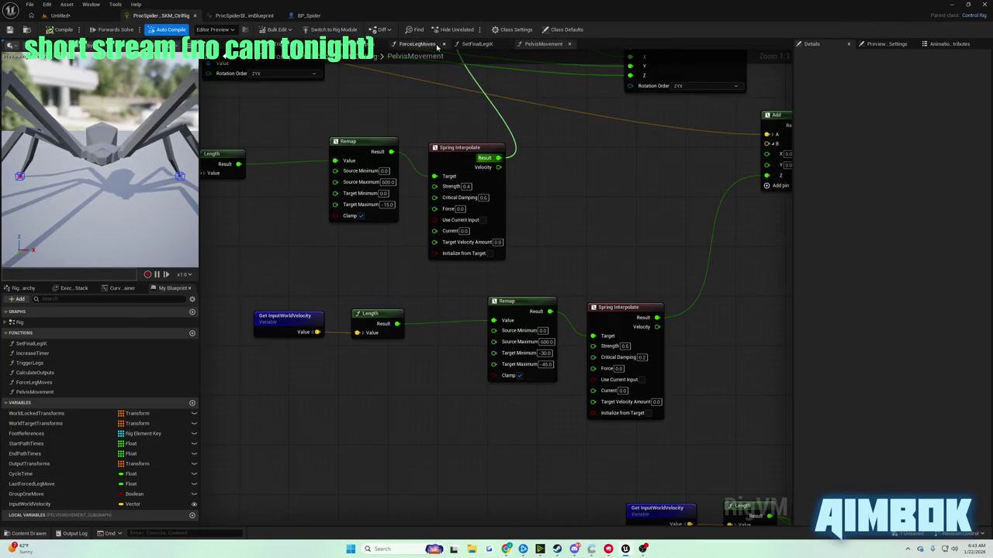
left_click(349, 44)
scroll(471, 272, "down", 3)
scroll(471, 272, "up", 5)
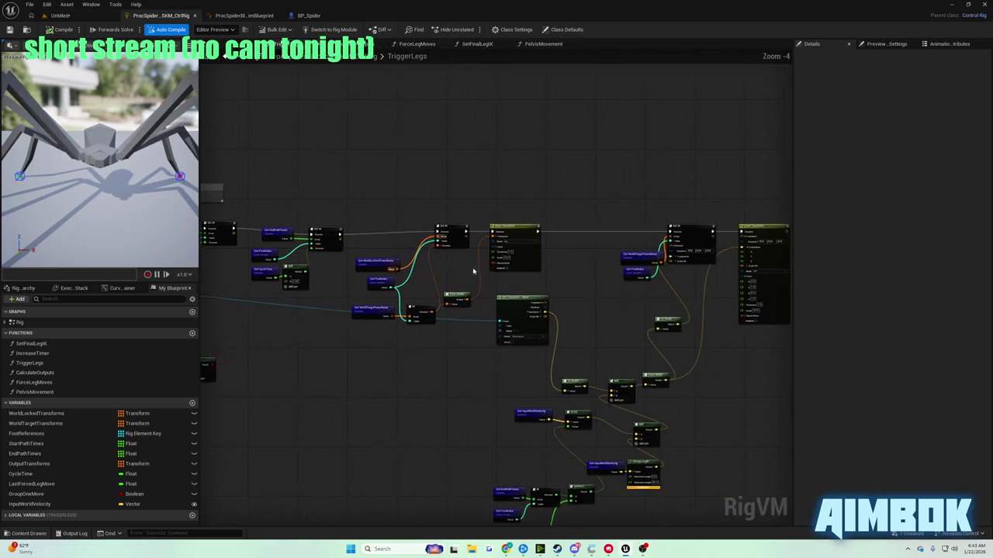
Play the tutorial fullscreen and pause it on the presenter's TriggerLegs graph.
key("alt+Tab")
key("f")
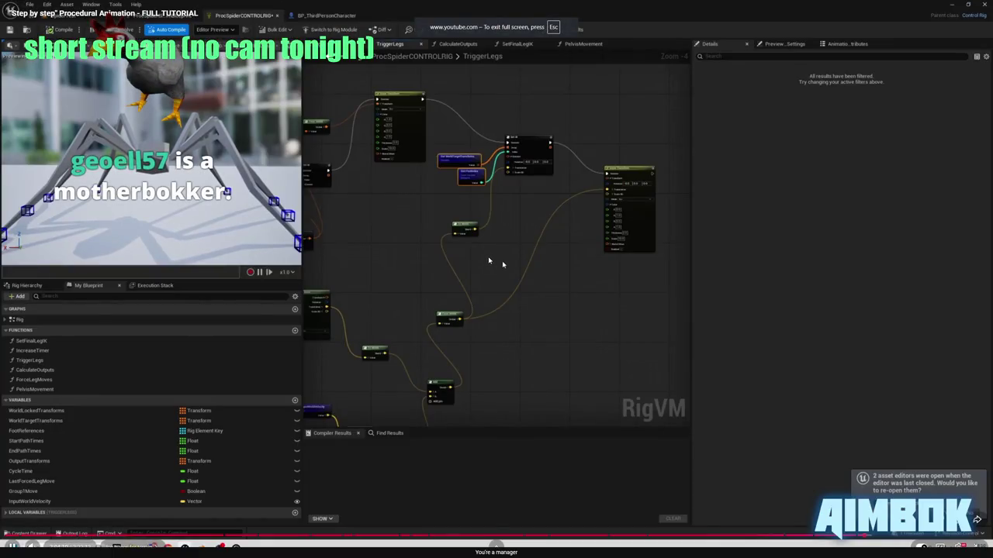
left_click(488, 255)
left_click(606, 364)
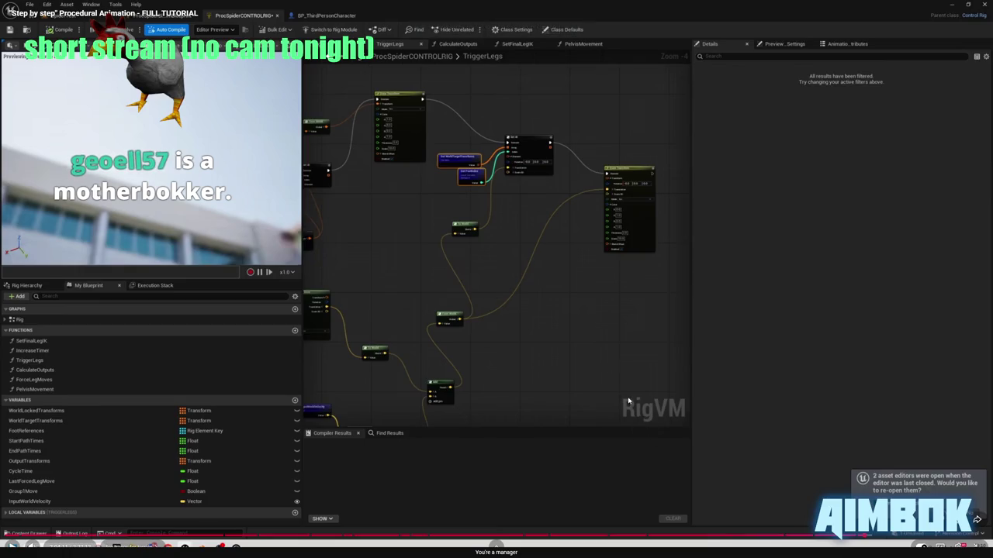
key("f")
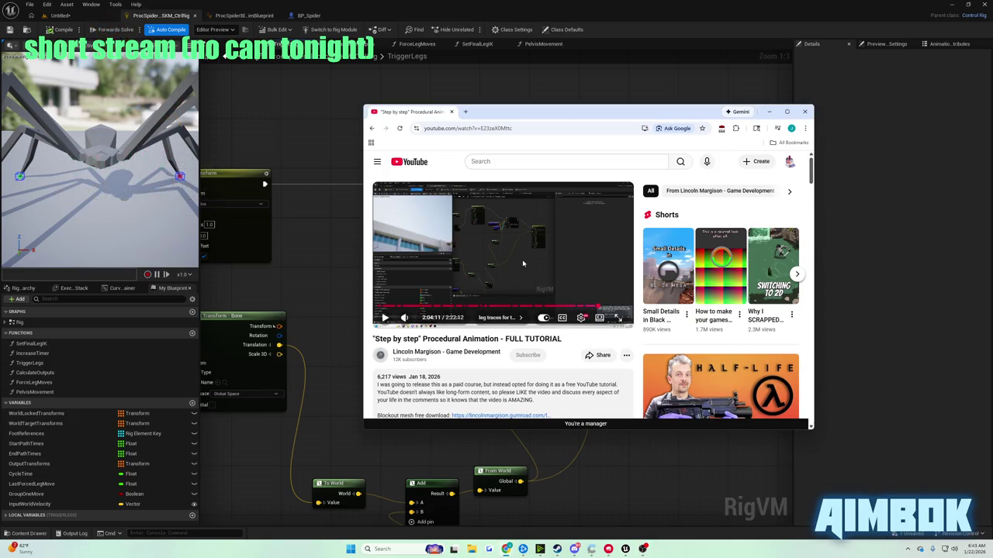
left_click(523, 264)
key("f")
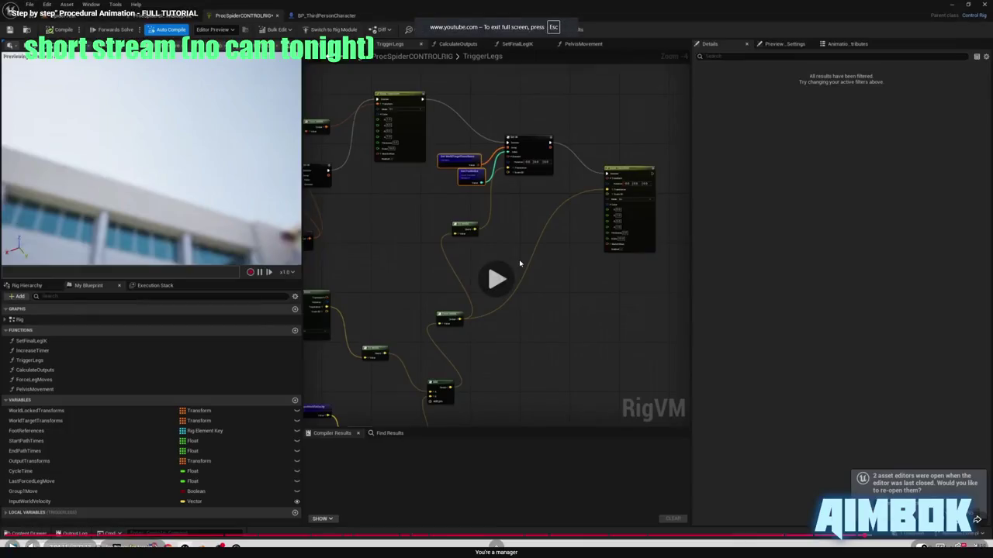
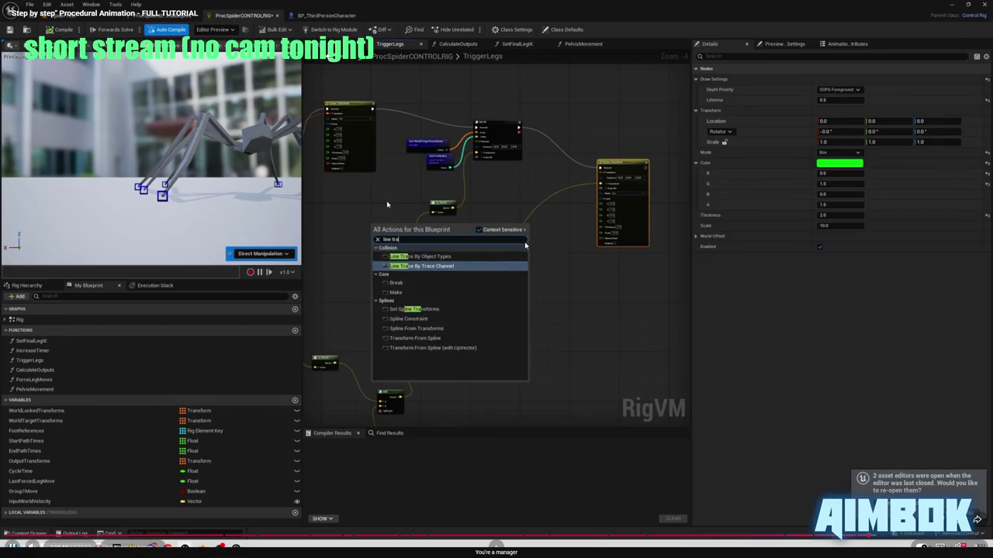
Pause the tutorial and shift the Draw Transform node further right in the graph.
left_click(496, 205)
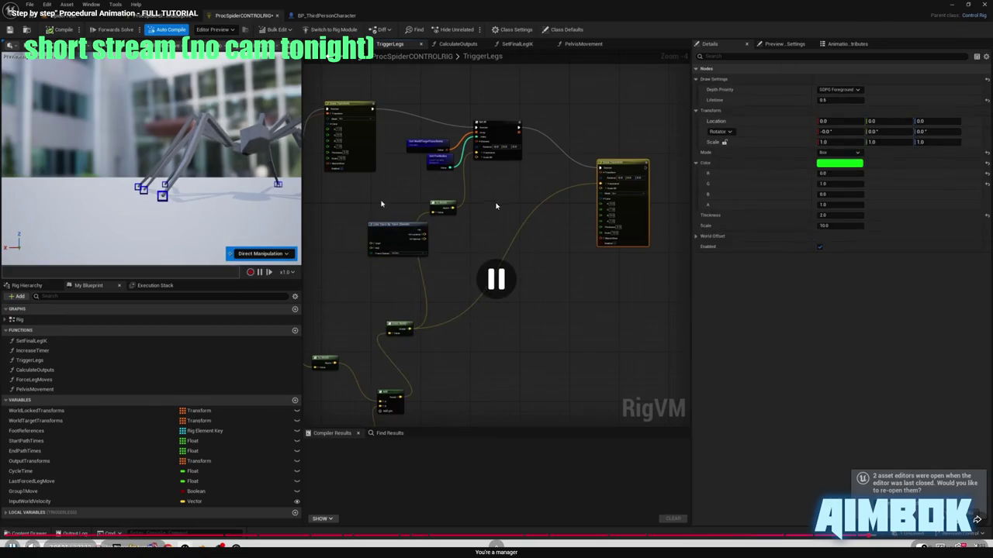
key("alt+Tab")
scroll(460, 201, "up", 3)
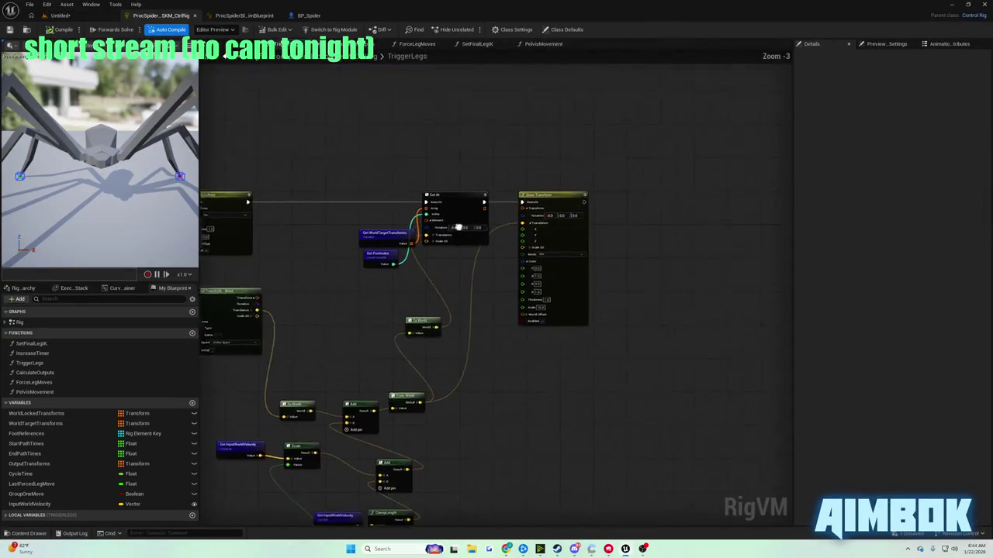
mouse_move(476, 197)
left_mouse_down()
mouse_move(687, 203)
mouse_move(672, 202)
left_mouse_up()
left_click(459, 270)
Add a Line Trace By Trace Channel node to the TriggerLegs graph.
right_click(458, 270)
type("line trace by trace")
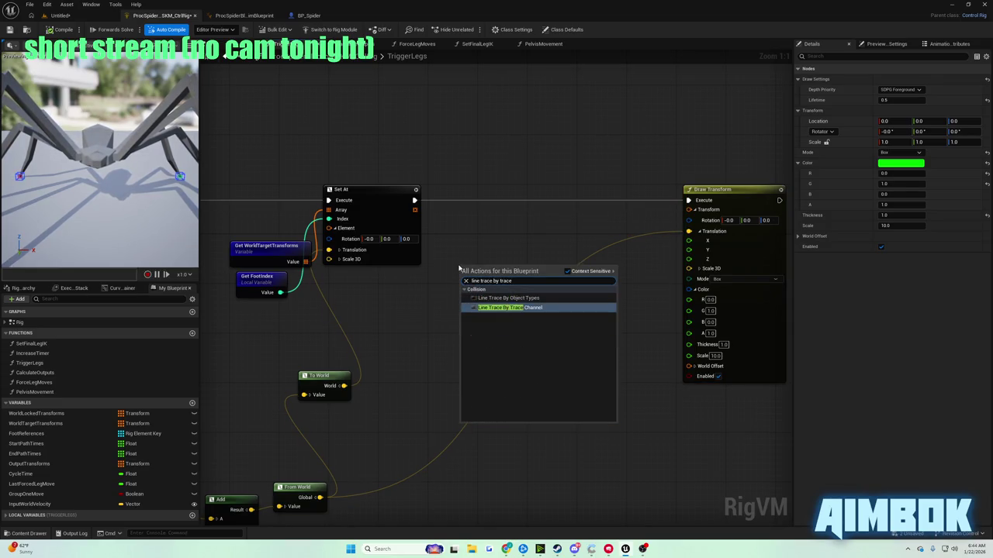
key("Return")
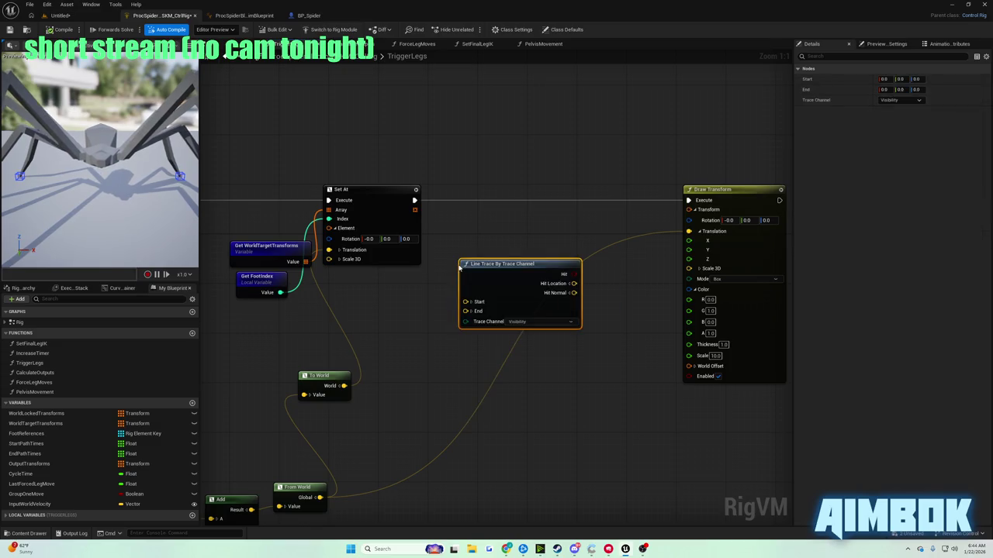
Bring the tutorial video back up full screen.
mouse_move(505, 548)
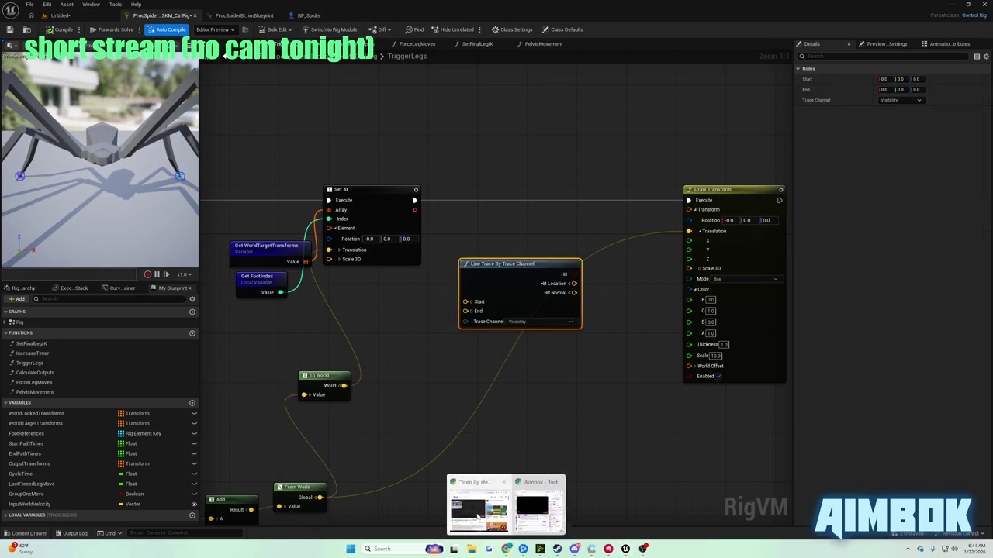
left_click(474, 503)
double_click(472, 239)
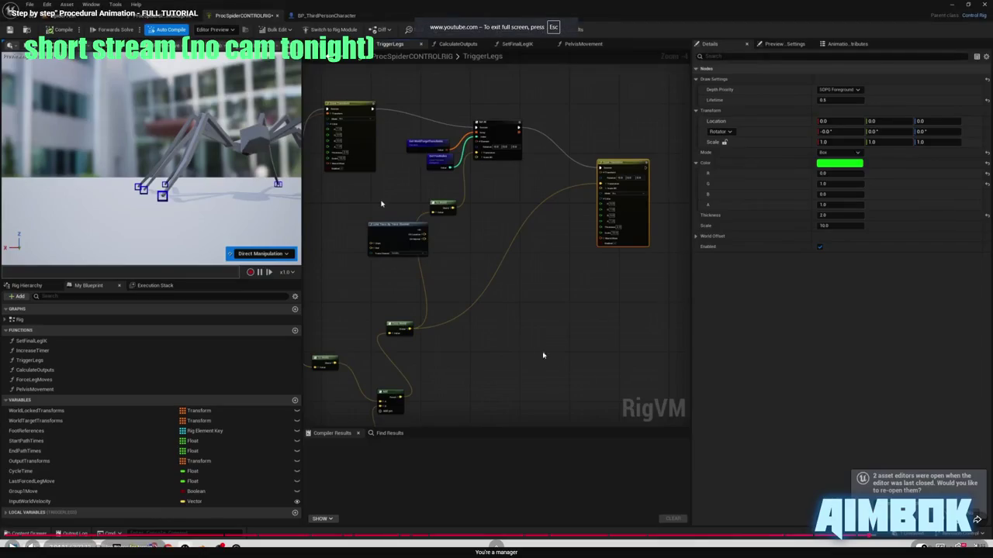
Watch the tutorial's line trace step up to the vector Add node, then exit full screen.
key("space")
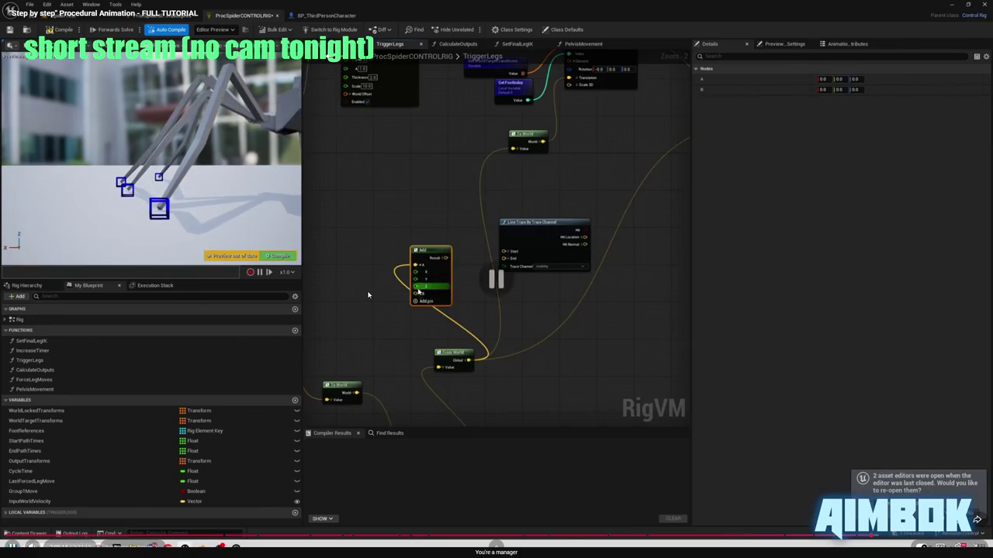
double_click(369, 295)
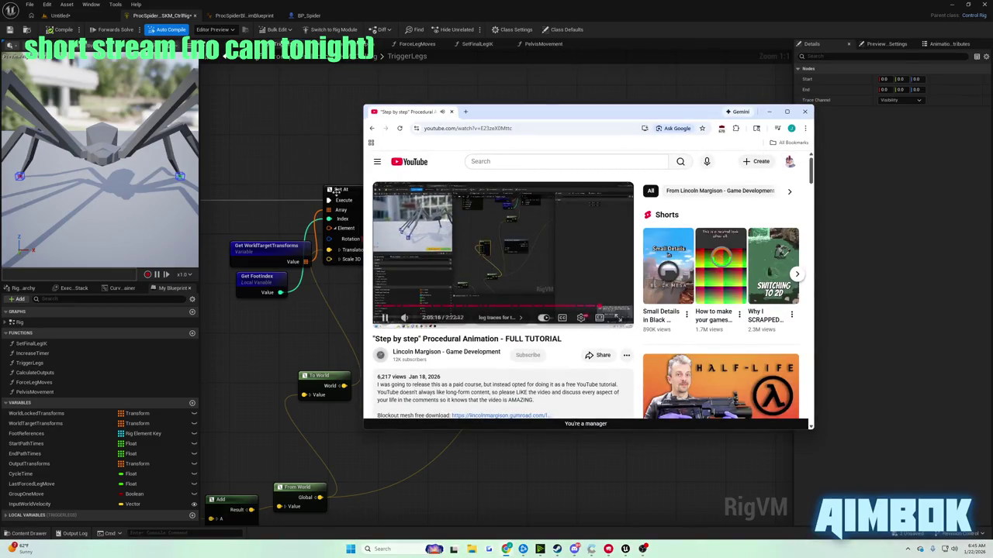
Add a vector Add node wired from From World's Global output.
left_click(336, 191)
scroll(410, 333, "down", 3)
scroll(485, 259, "up", 3)
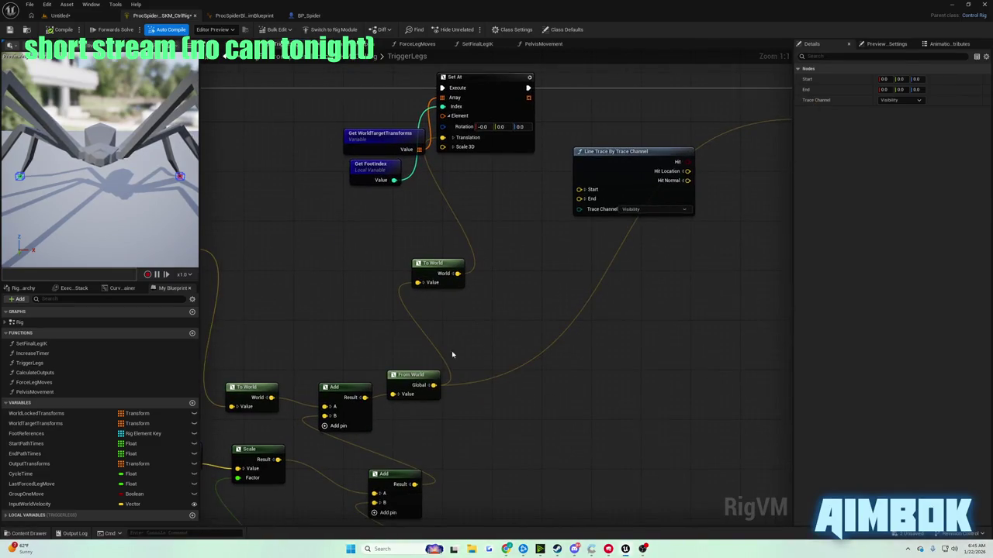
left_click_drag(433, 384, 510, 349)
type("+")
key("Up")
key("Up")
key("Up")
key("Return")
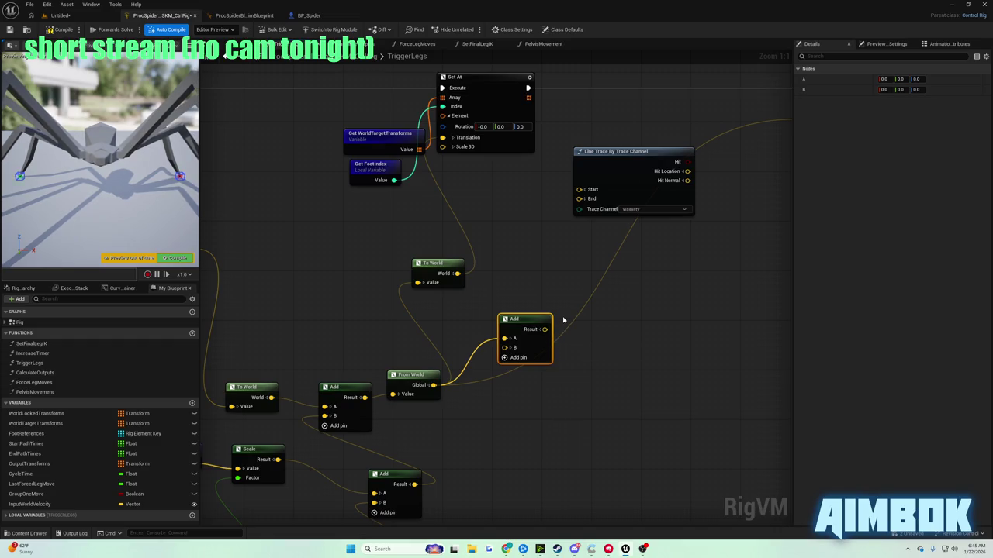
Return the tutorial video to full screen.
mouse_move(505, 550)
left_click(476, 500)
double_click(472, 271)
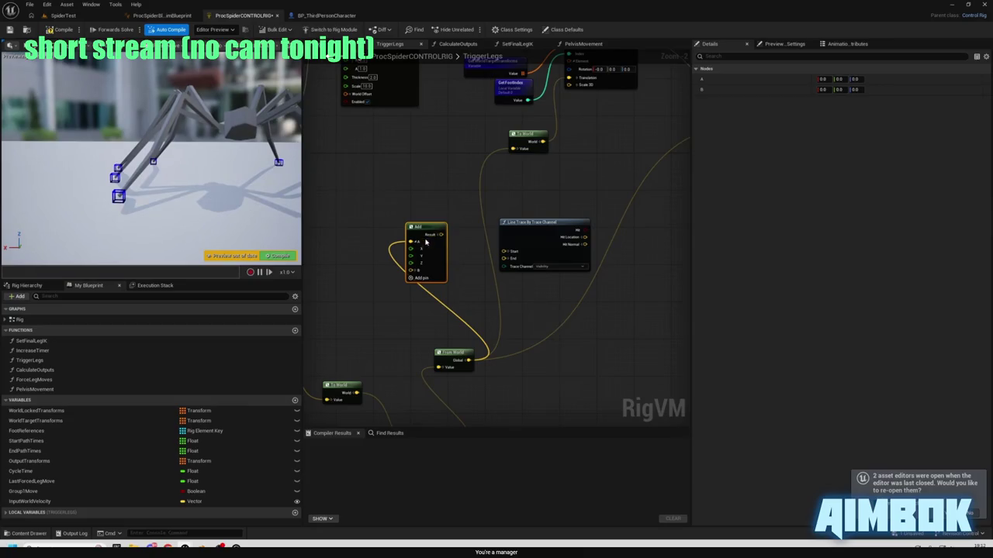
Watch the tutorial set Add B Z to 150 into Line Trace Start, then show the editor.
left_click_drag(424, 226, 425, 188)
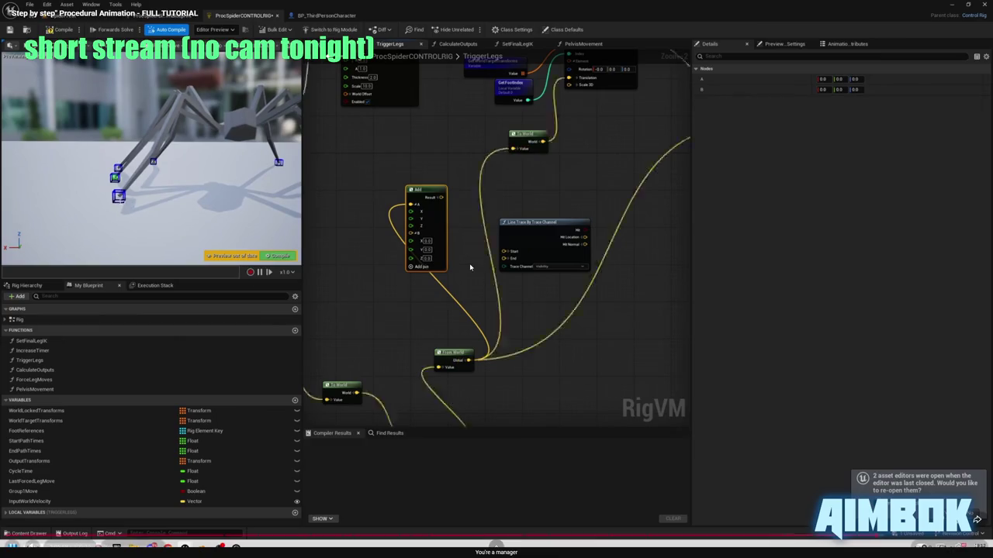
mouse_move(604, 275)
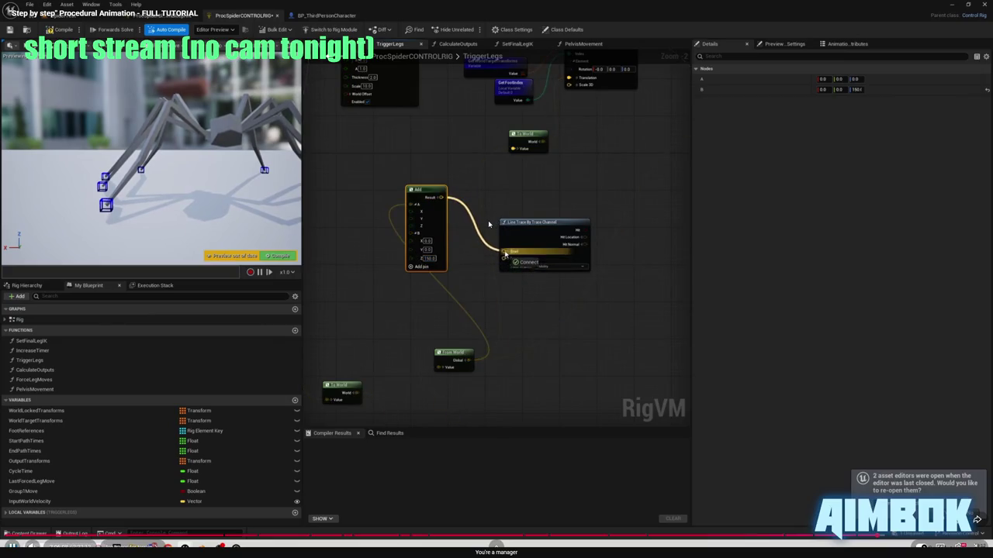
key("Escape")
key("alt+Tab")
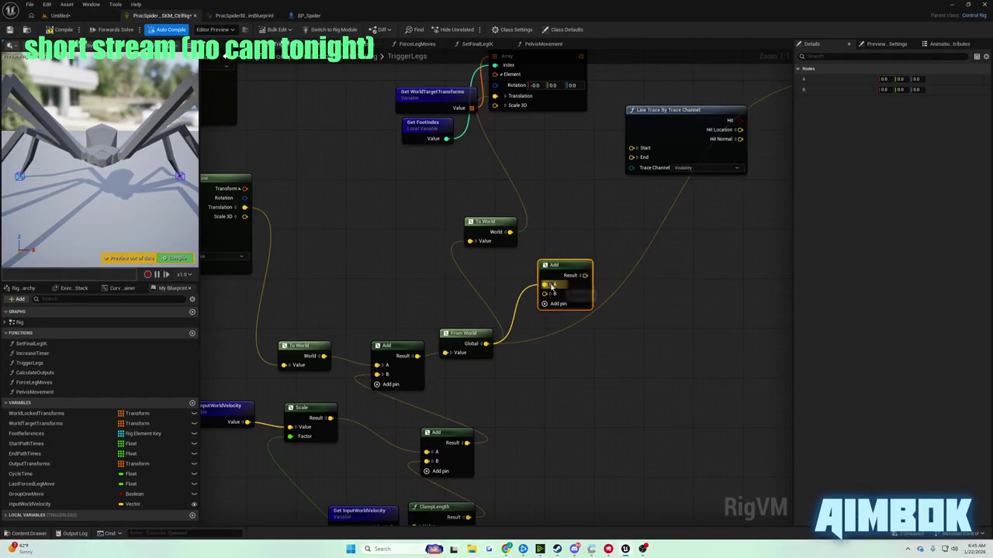
Set the Add node's B Z to 150 and wire its Result into Line Trace Start.
left_click(551, 286)
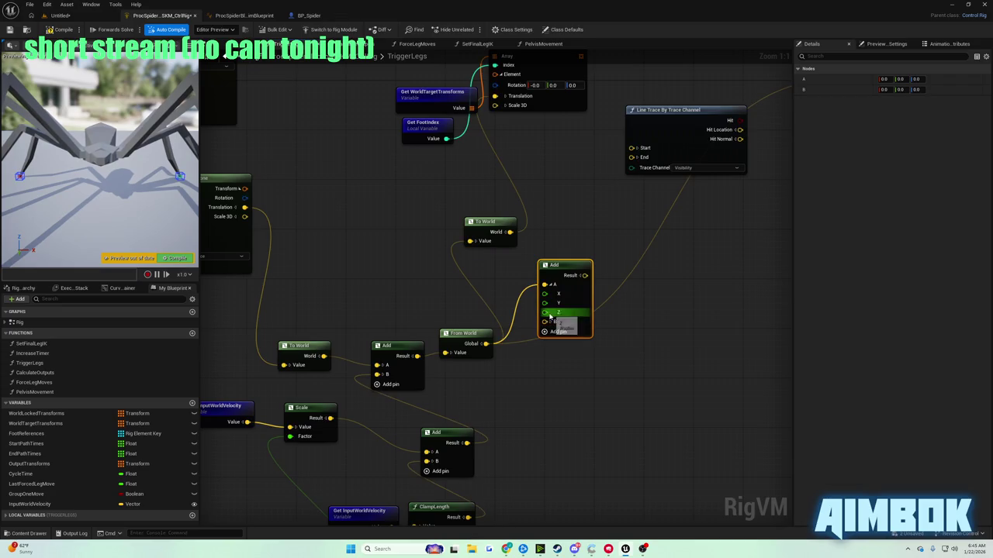
right_click(573, 276)
left_click_drag(560, 265, 578, 247)
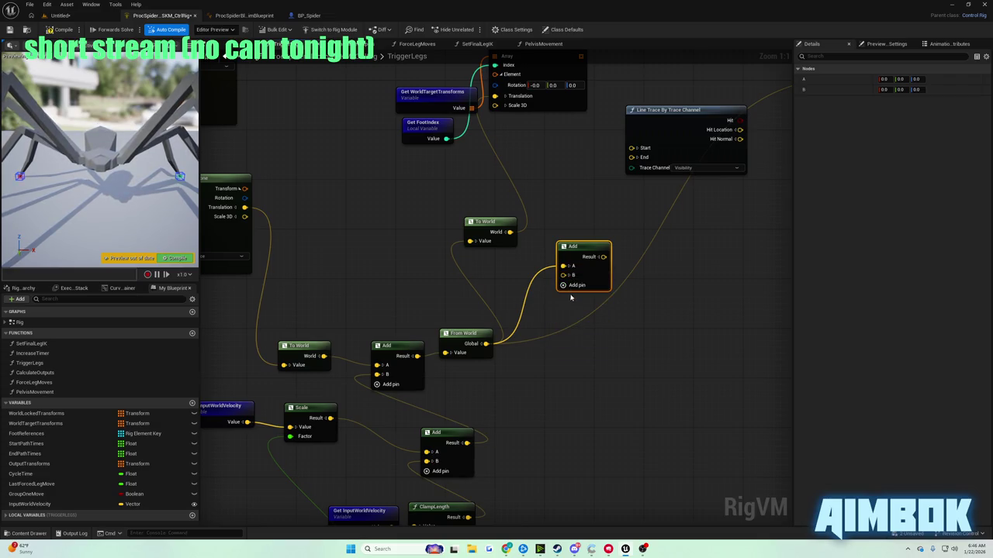
left_click(569, 276)
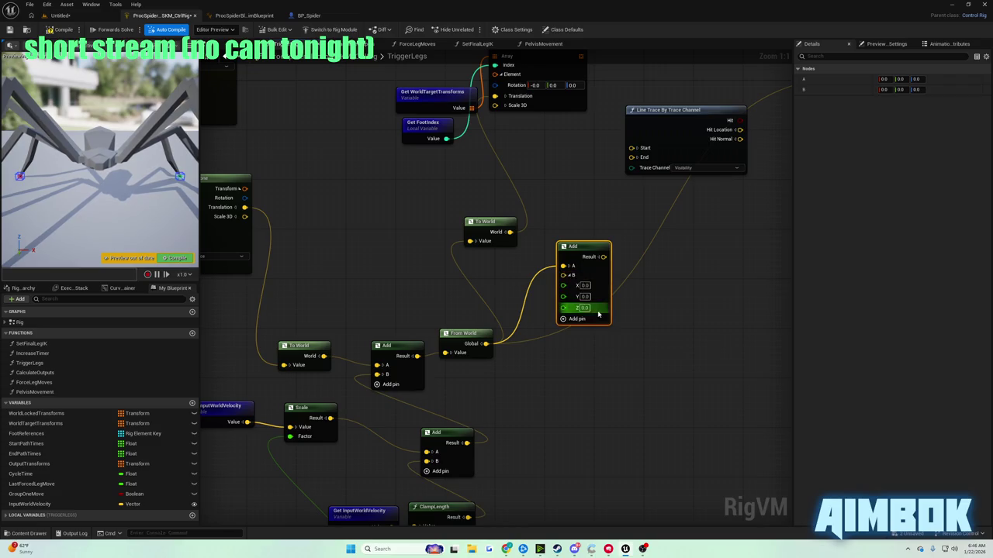
type("150")
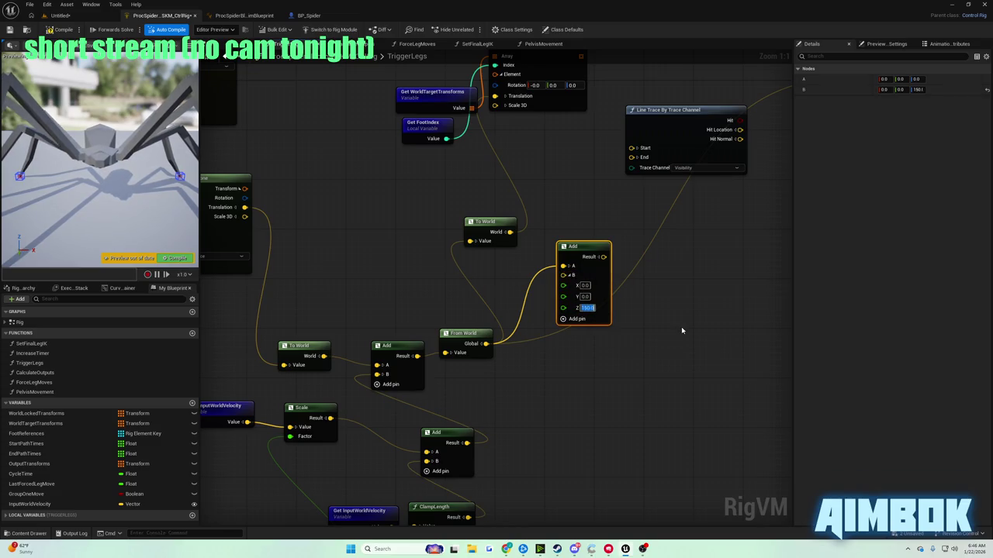
left_click(623, 222)
left_click_drag(604, 257, 634, 148)
Reopen the tutorial video full screen.
mouse_move(506, 549)
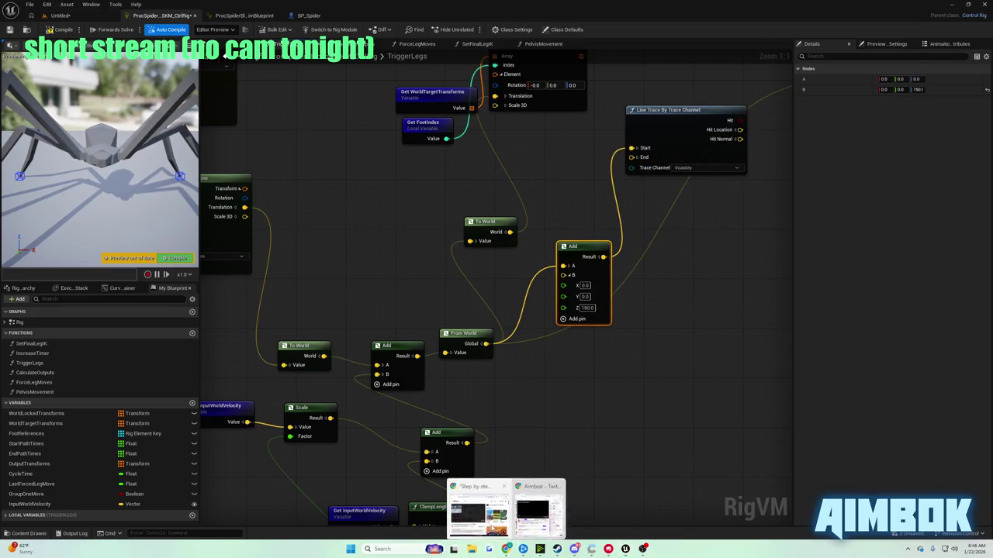
left_click(477, 505)
double_click(459, 259)
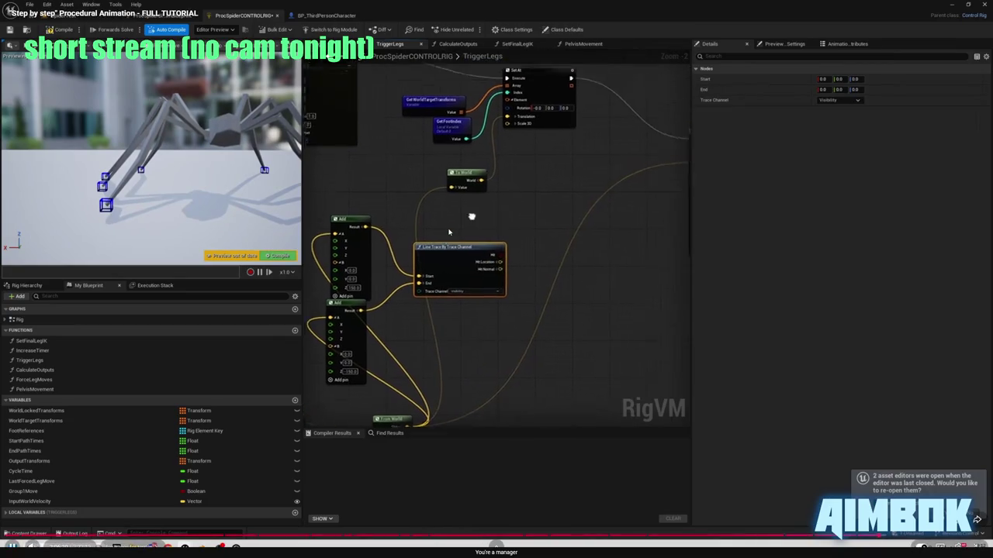
Duplicate the Add node and place the copy below the original.
key("Escape")
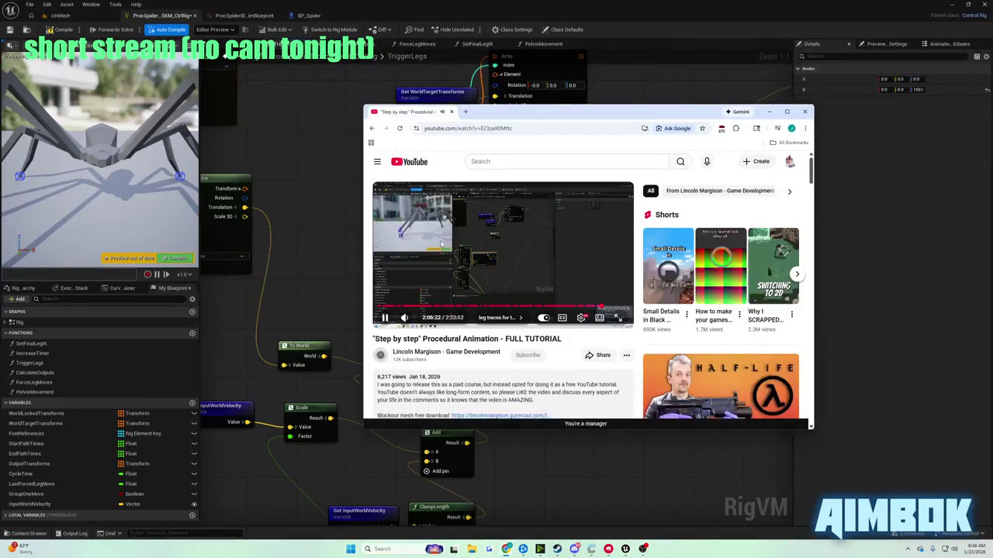
key("alt+Tab")
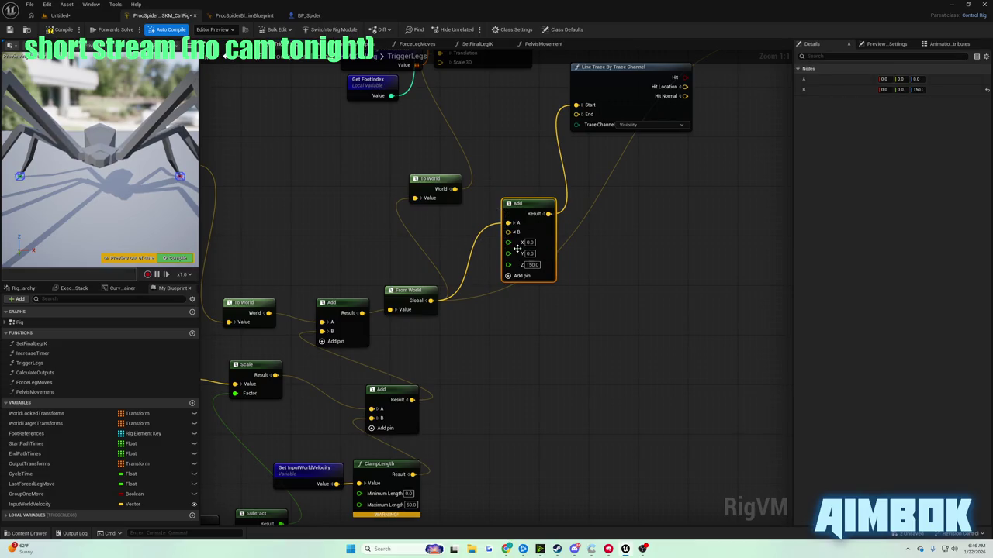
key("ctrl+d")
left_click_drag(553, 261, 533, 305)
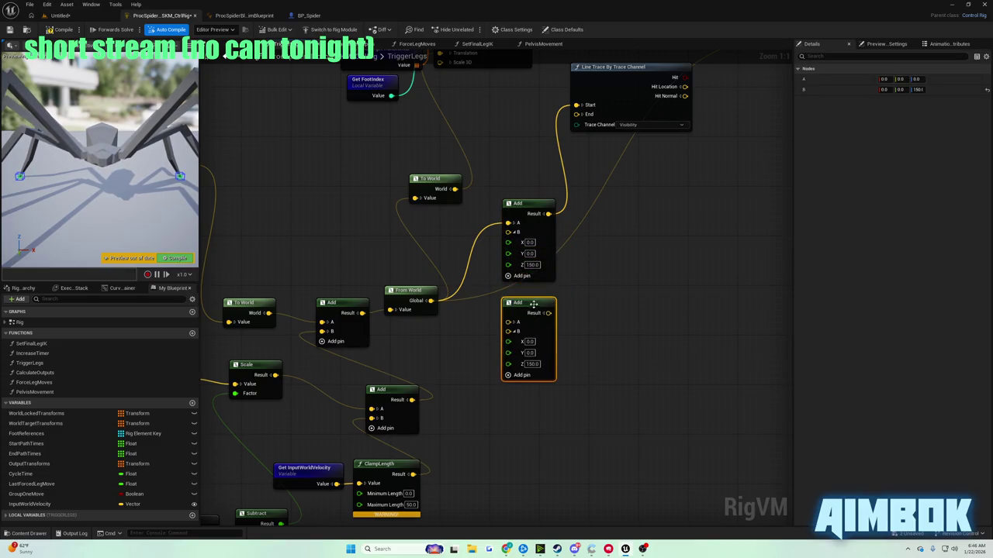
Feed From World's Global into the copy's A and wire its Result to Line Trace End.
left_click_drag(432, 303, 508, 322)
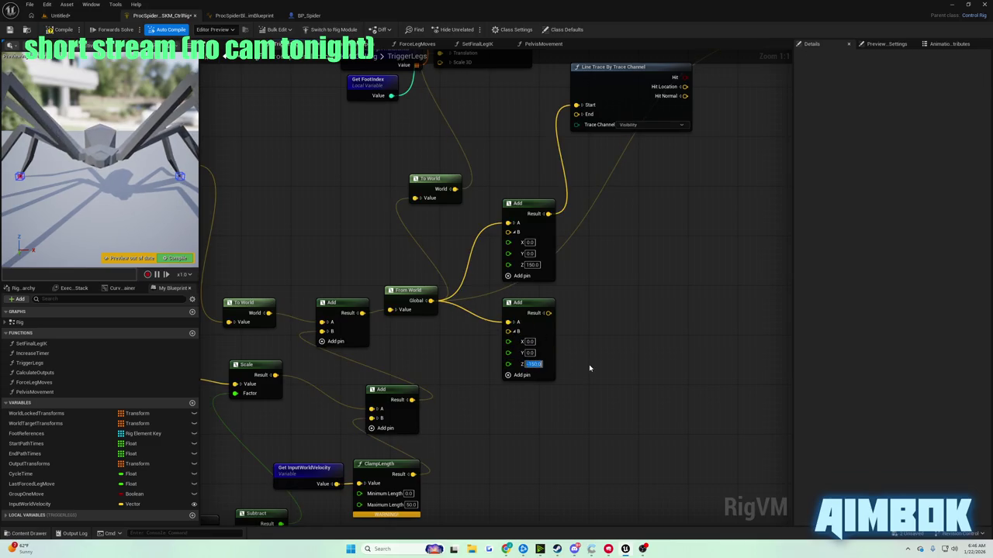
left_click(544, 314)
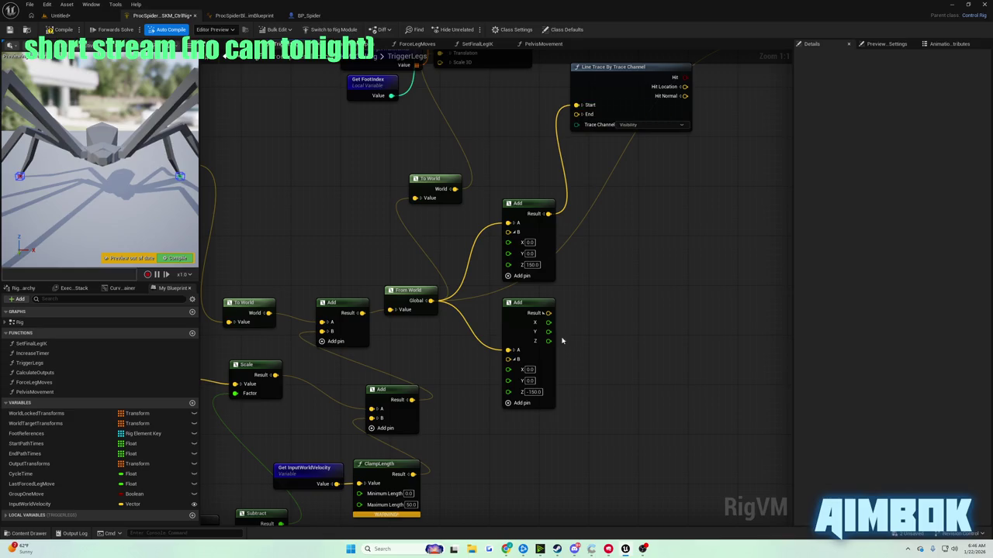
left_click(547, 313)
mouse_move(549, 312)
left_mouse_down()
mouse_move(572, 281)
mouse_move(578, 114)
left_mouse_up()
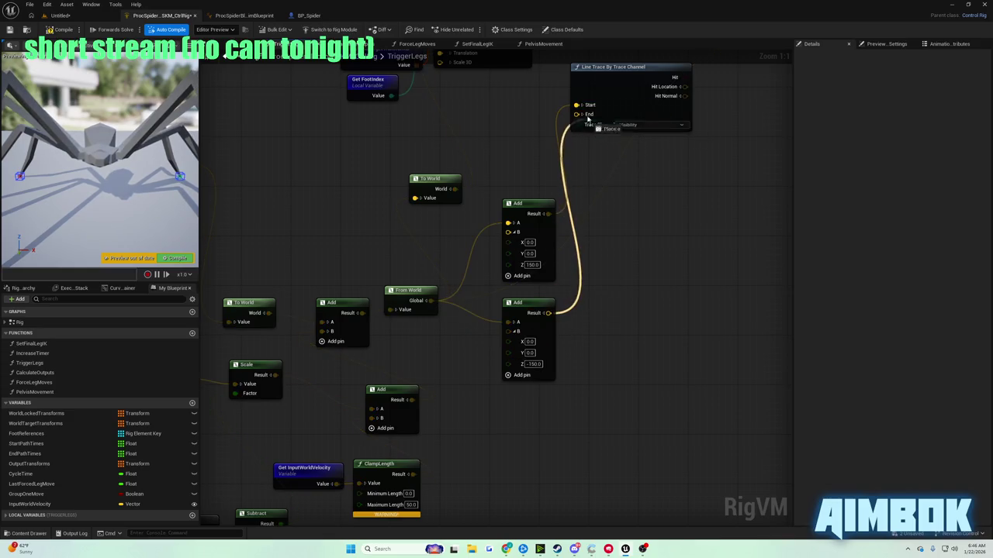
Pan to Set At and Draw Transform, then bring the tutorial back full screen.
left_click_drag(662, 199, 560, 325)
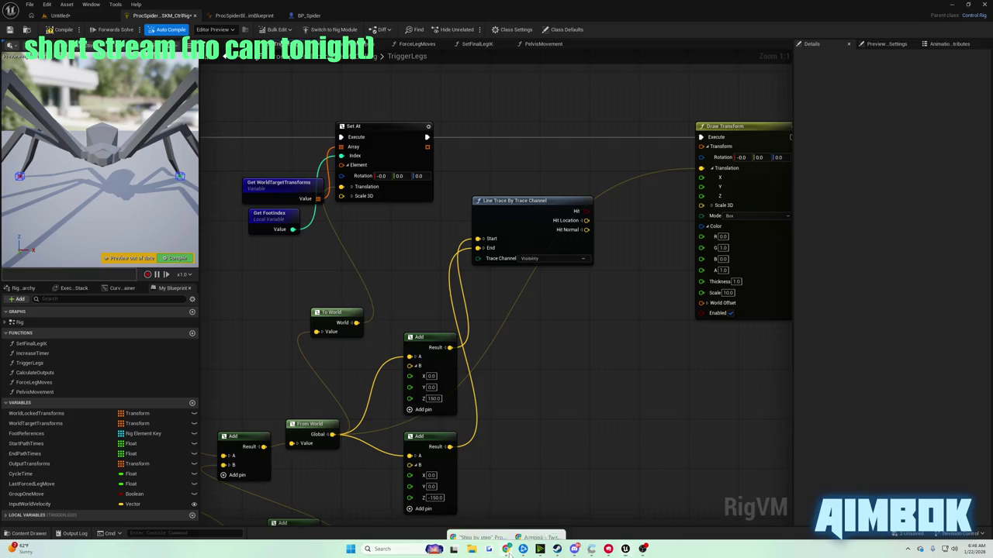
left_click(505, 549)
double_click(483, 232)
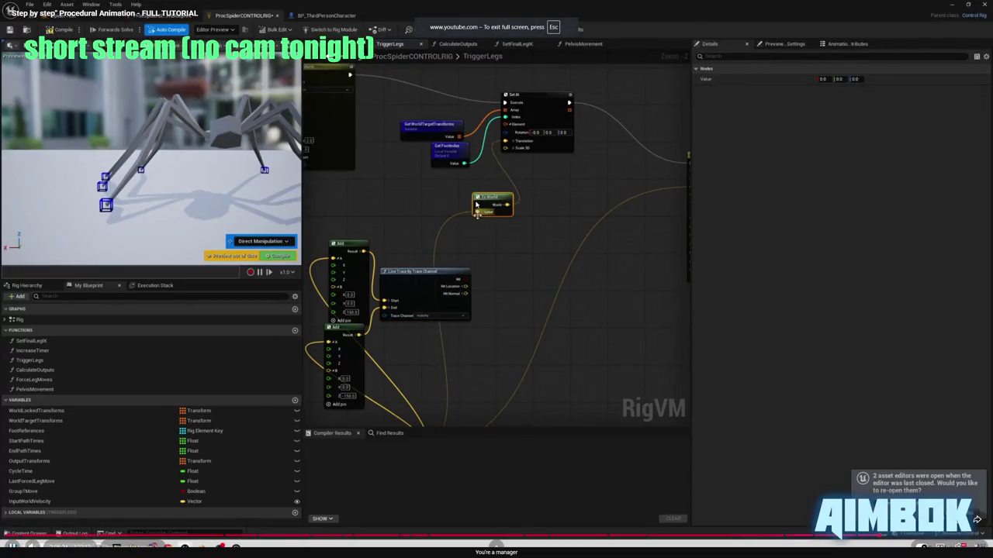
Move the To World node up beside the Line Trace By Trace Channel node.
key("Escape")
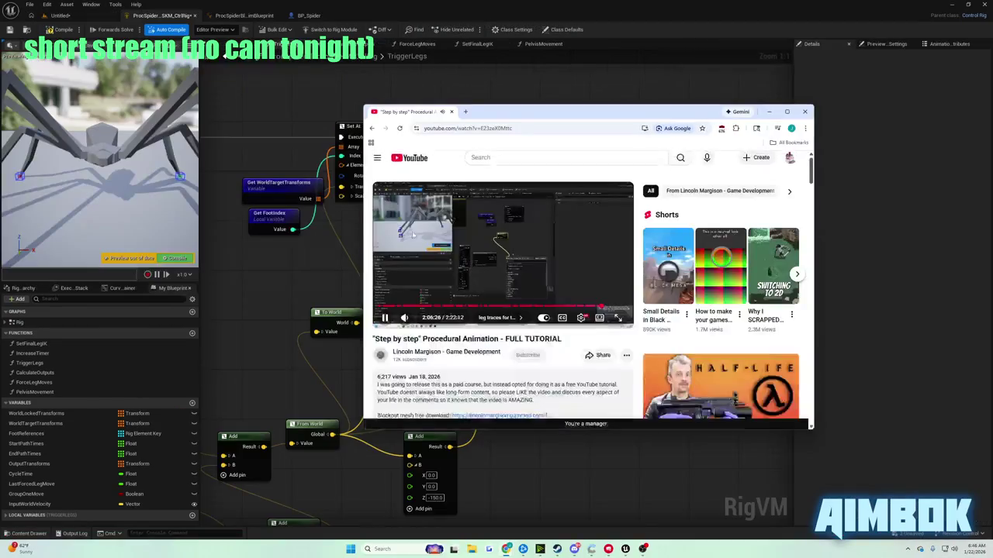
key("alt+Tab")
left_click_drag(588, 317, 590, 259)
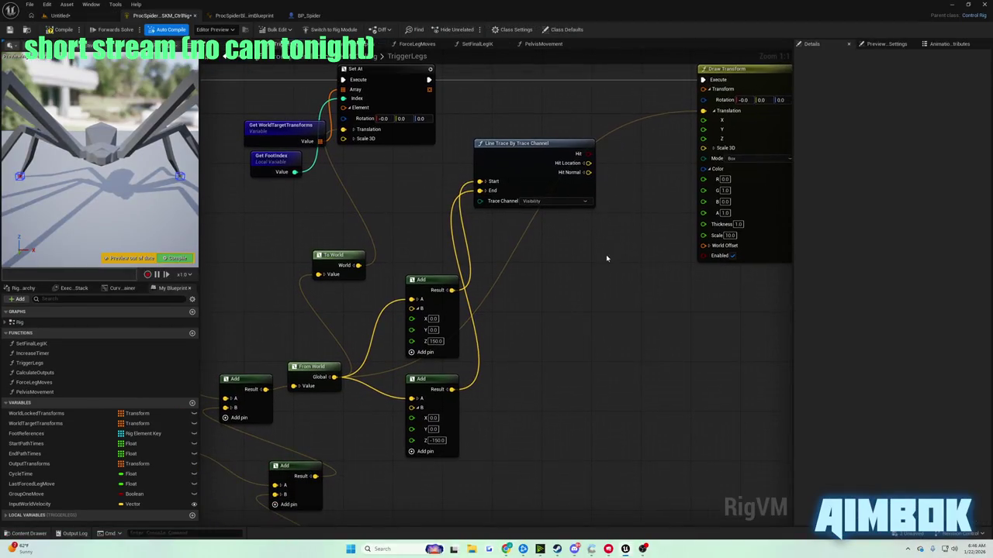
mouse_move(368, 258)
left_mouse_down()
mouse_move(535, 241)
mouse_move(419, 203)
mouse_move(412, 215)
mouse_move(606, 256)
mouse_move(405, 219)
mouse_move(597, 252)
left_mouse_up()
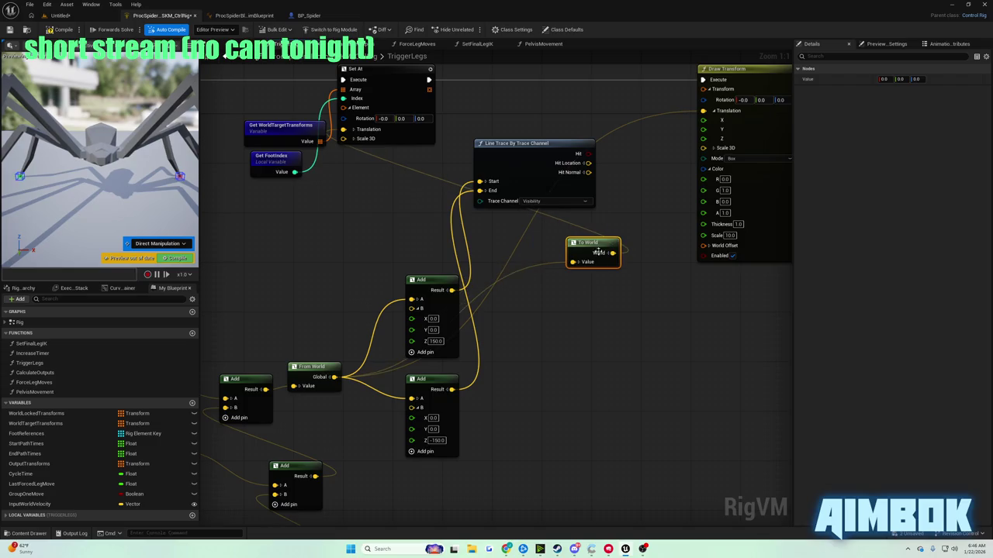
Return the tutorial video to full screen.
mouse_move(506, 549)
left_click(476, 503)
double_click(451, 276)
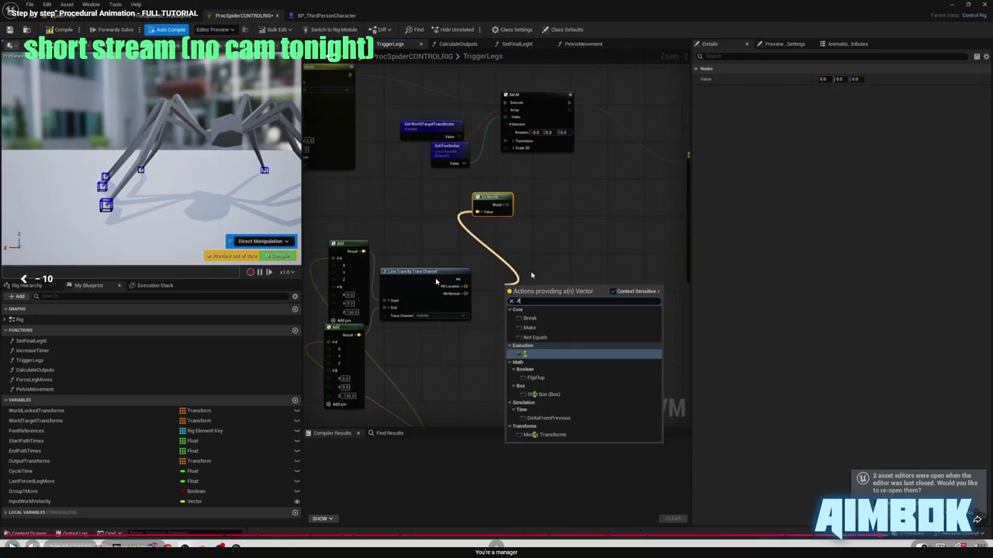
Wire From World Global, Hit Location and Hit into the If node's False, True and Condition.
key("Left")
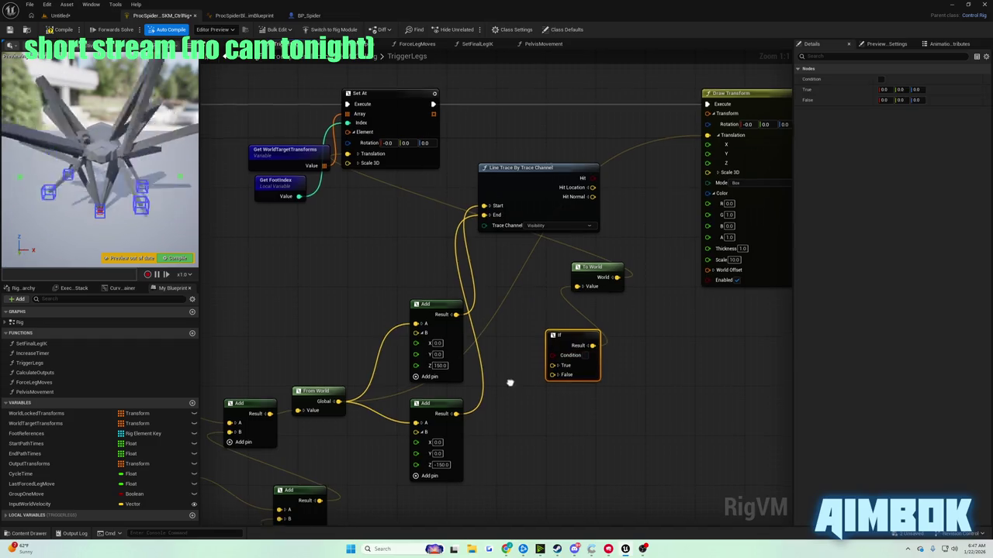
mouse_move(570, 147)
left_mouse_down()
mouse_move(520, 179)
mouse_move(512, 197)
mouse_move(571, 336)
left_mouse_up()
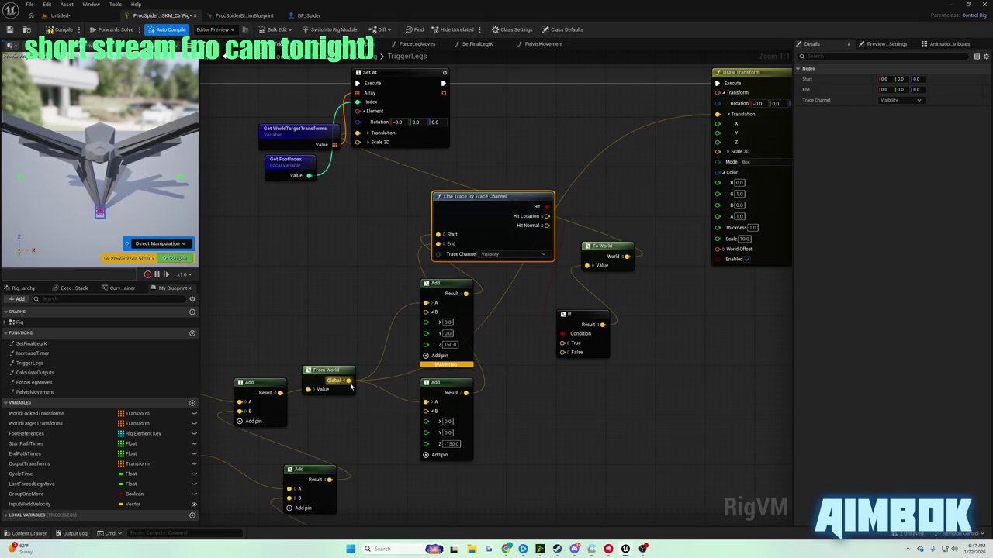
left_click_drag(347, 385, 567, 354)
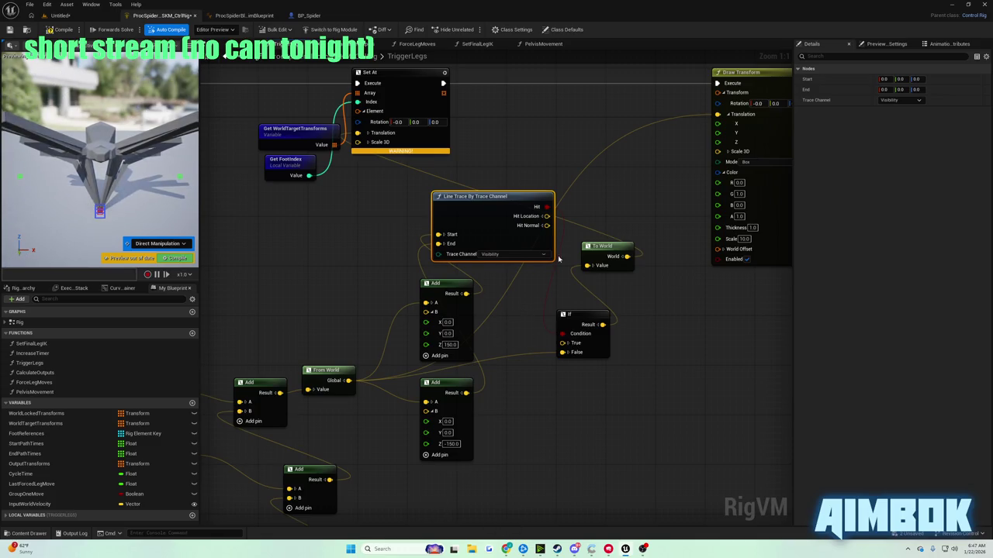
left_click_drag(547, 218, 552, 359)
left_click_drag(547, 207, 563, 334)
Compile the control rig and check the result against the paused tutorial.
left_click(46, 29)
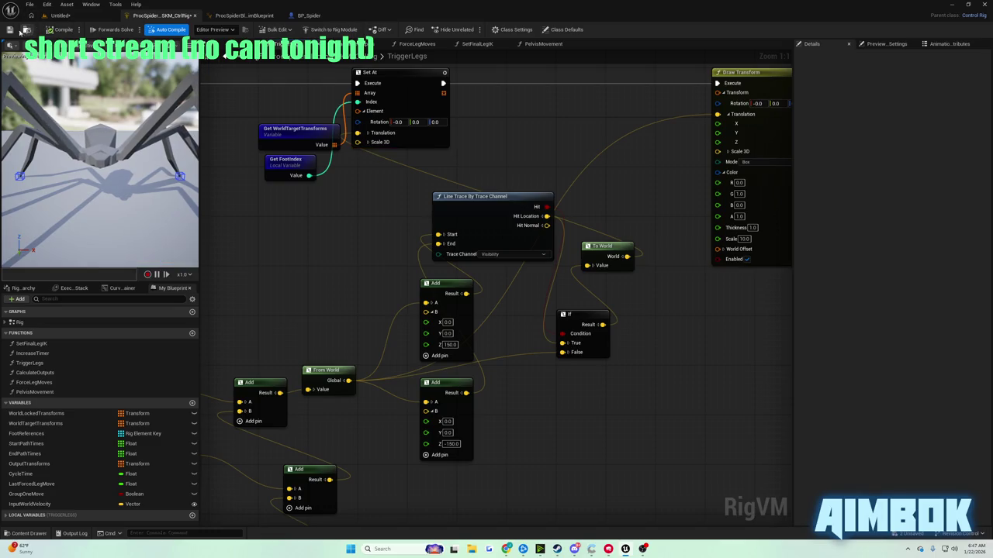
mouse_move(508, 545)
left_click(477, 500)
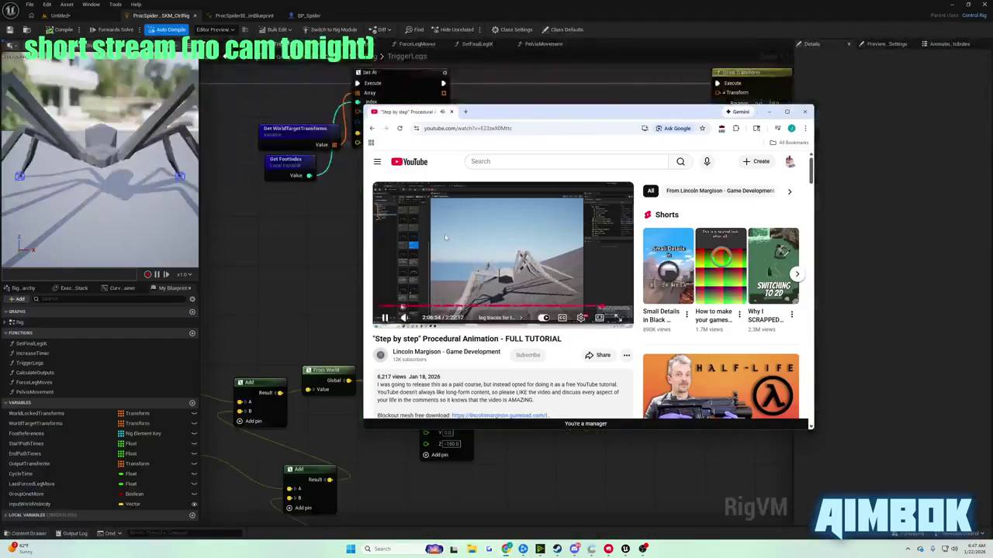
double_click(445, 235)
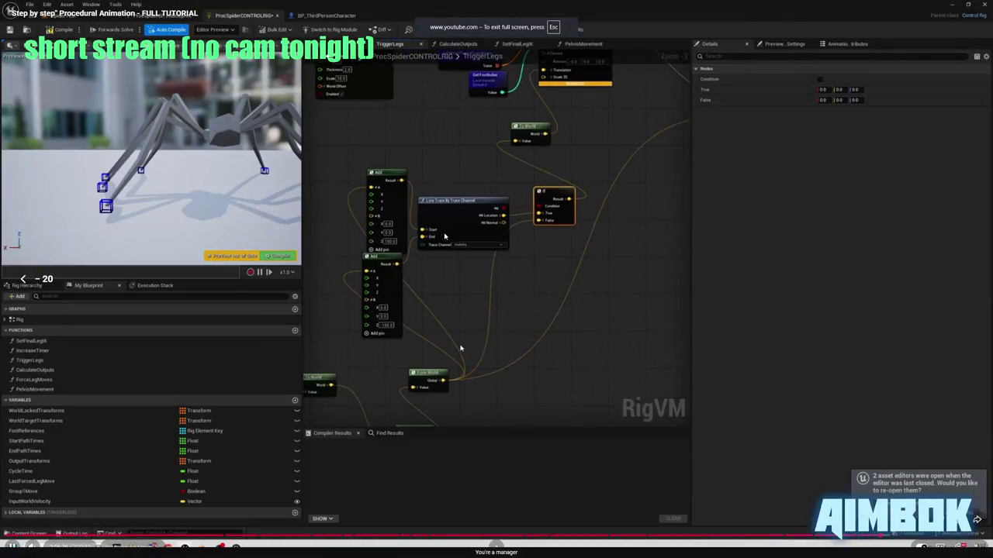
left_click(444, 236)
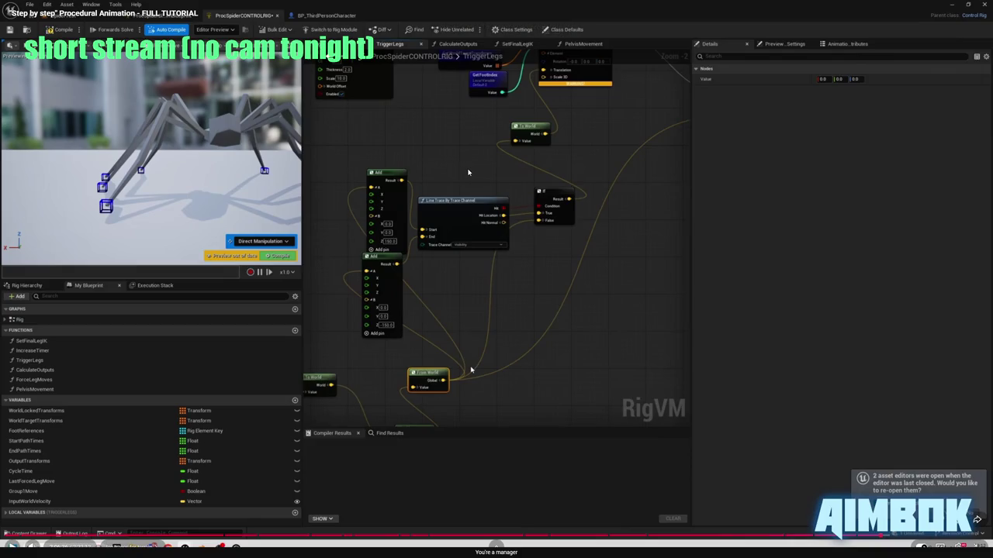
key("Escape")
left_click(67, 25)
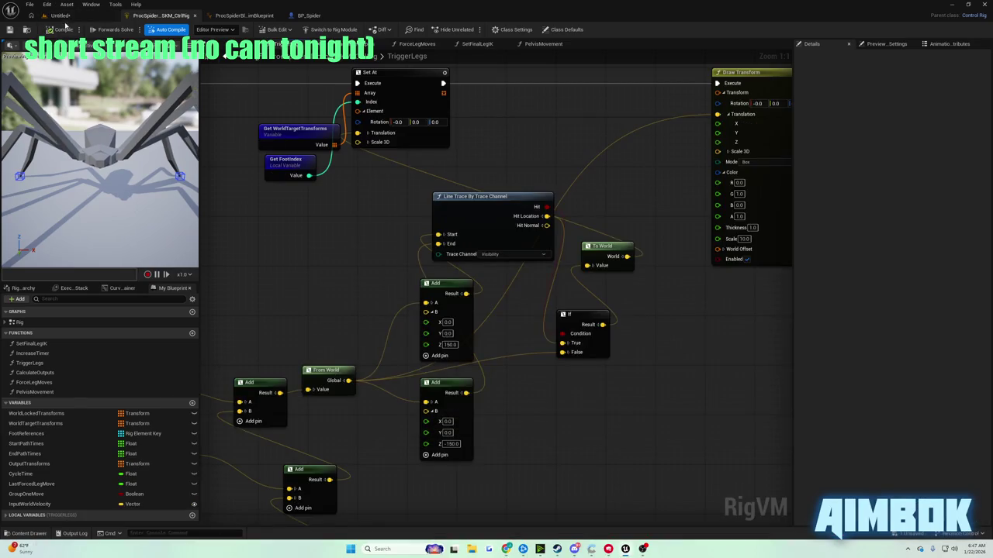
Group the Line Trace, To World and If nodes compactly together.
mouse_move(504, 196)
left_mouse_down()
mouse_move(459, 177)
mouse_move(371, 205)
left_mouse_up()
mouse_move(535, 283)
left_mouse_down()
mouse_move(508, 252)
mouse_move(523, 215)
left_mouse_up()
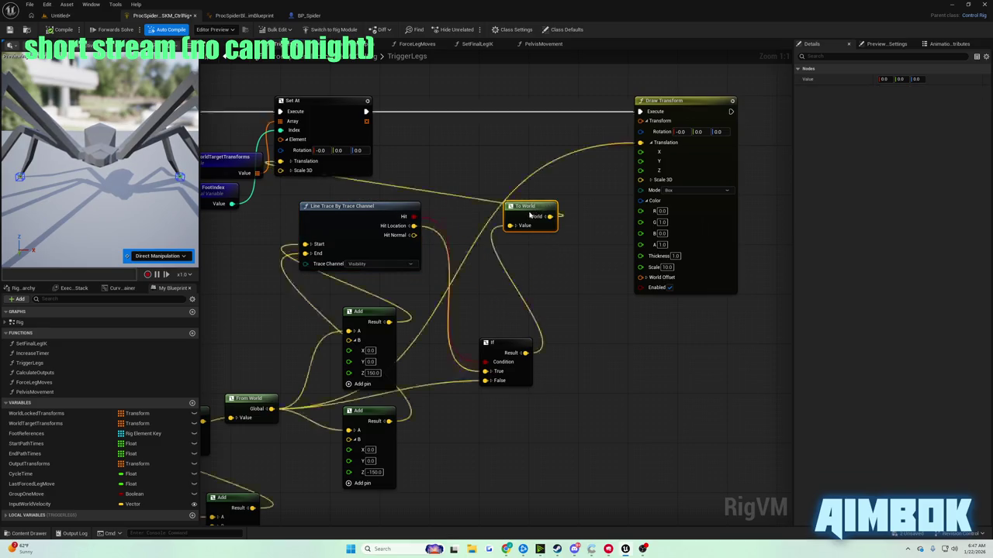
left_click_drag(362, 225, 365, 211)
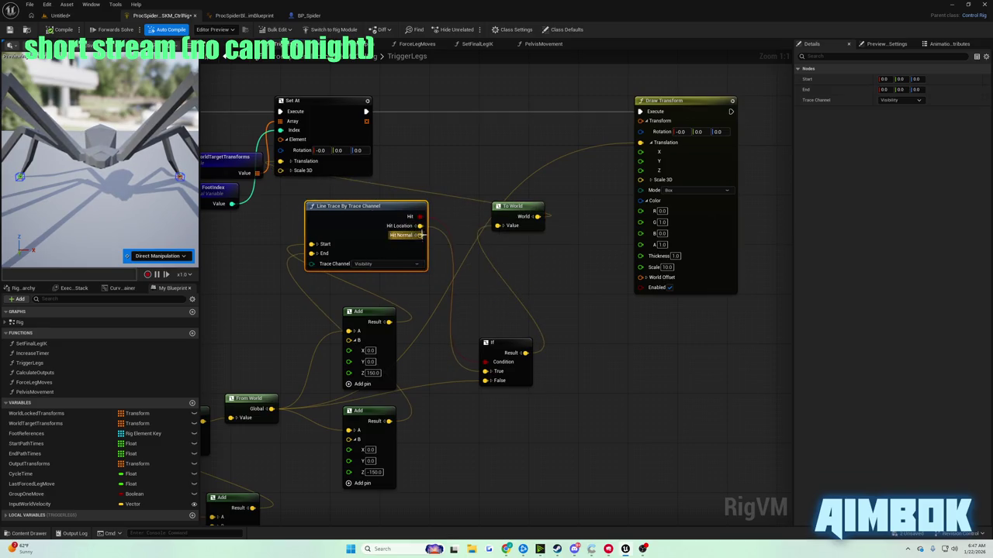
left_click_drag(505, 342, 473, 304)
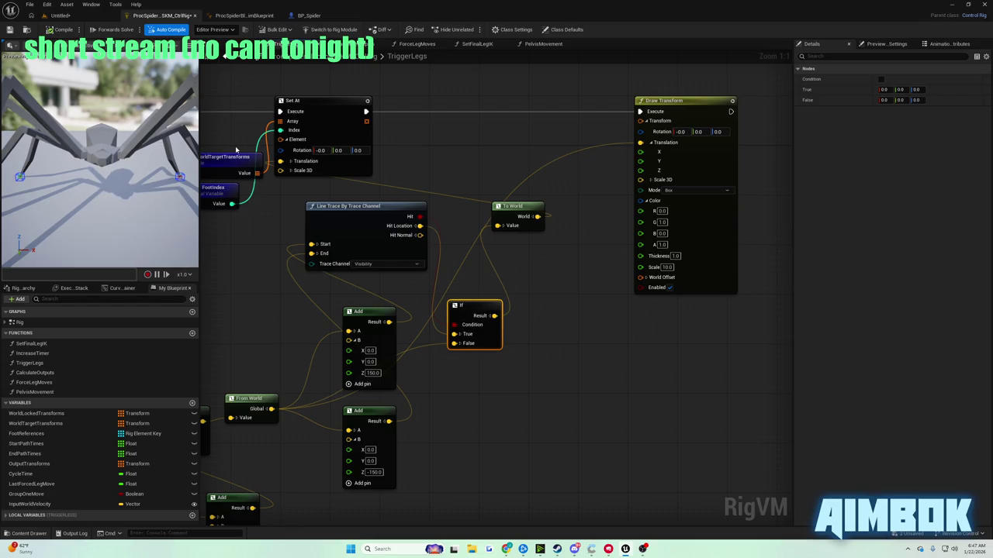
left_click(61, 16)
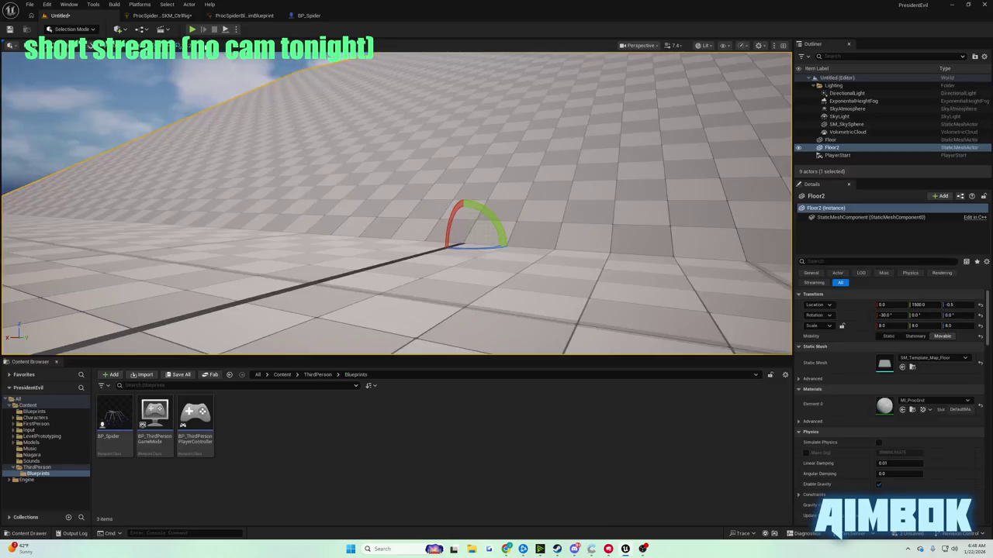
Play-test the spider walking in the level, stop, and bring up the tutorial.
key("alt+p")
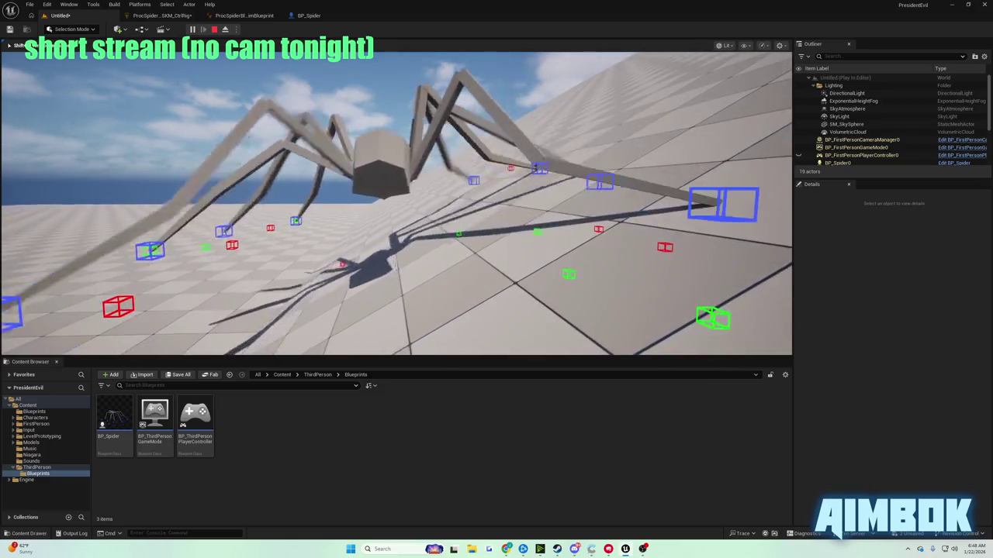
key("Escape")
mouse_move(507, 547)
left_click(475, 504)
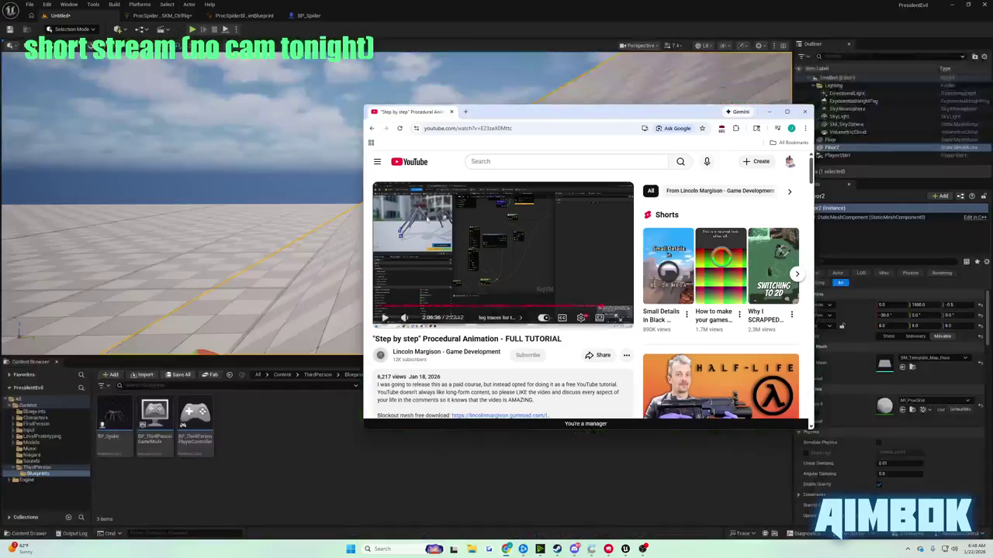
Rewind the tutorial full screen and rewatch the If node wiring through the spider play-test.
double_click(418, 215)
key("Left")
key("Left")
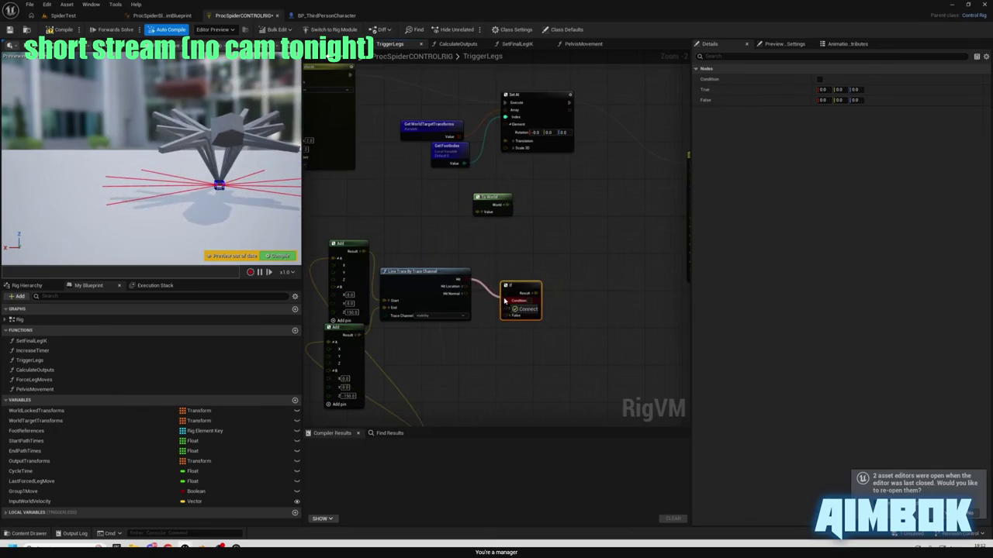
mouse_move(416, 179)
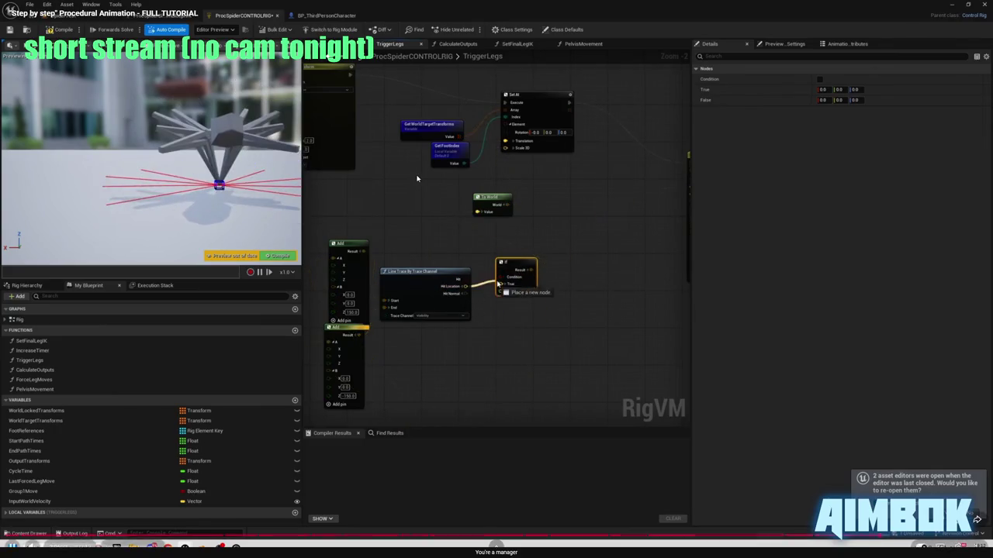
key("Escape")
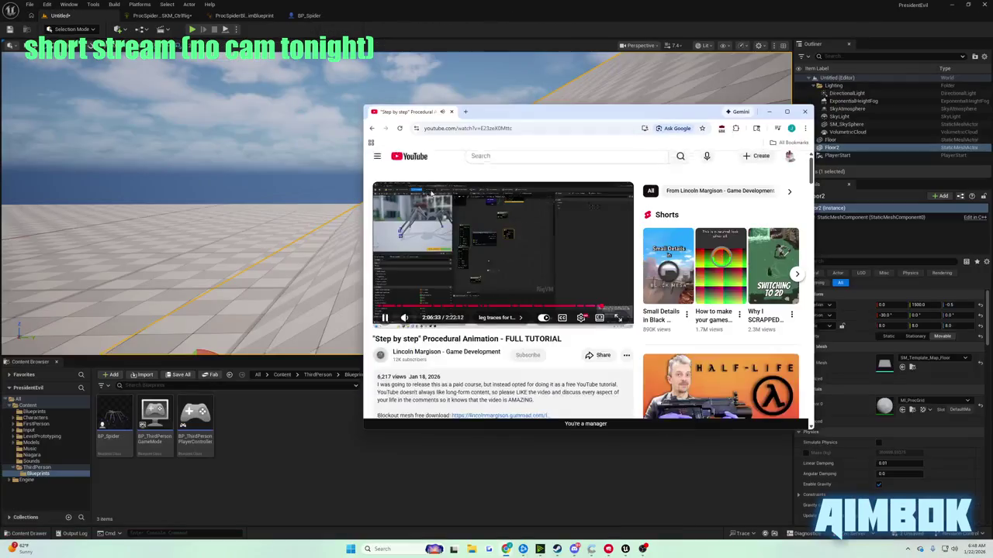
key("f")
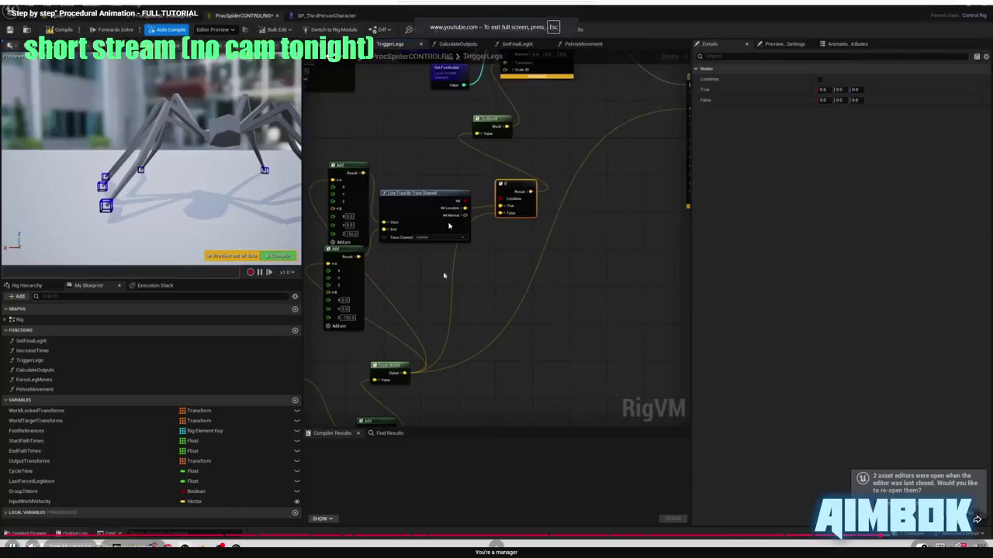
left_click(448, 222)
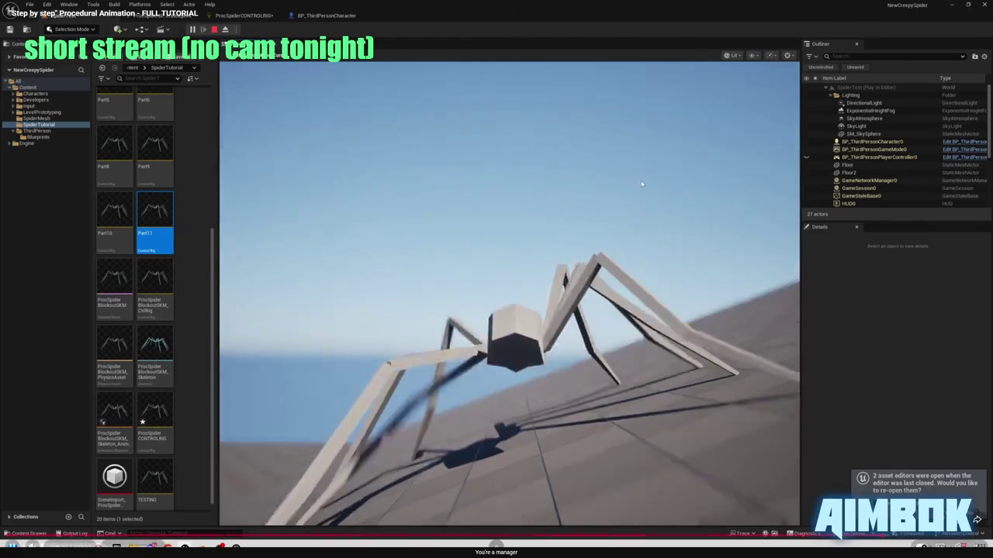
key("Escape")
Pause the tutorial video and go back to the Control Rig graph.
left_click(566, 232)
left_click(163, 16)
left_click(233, 16)
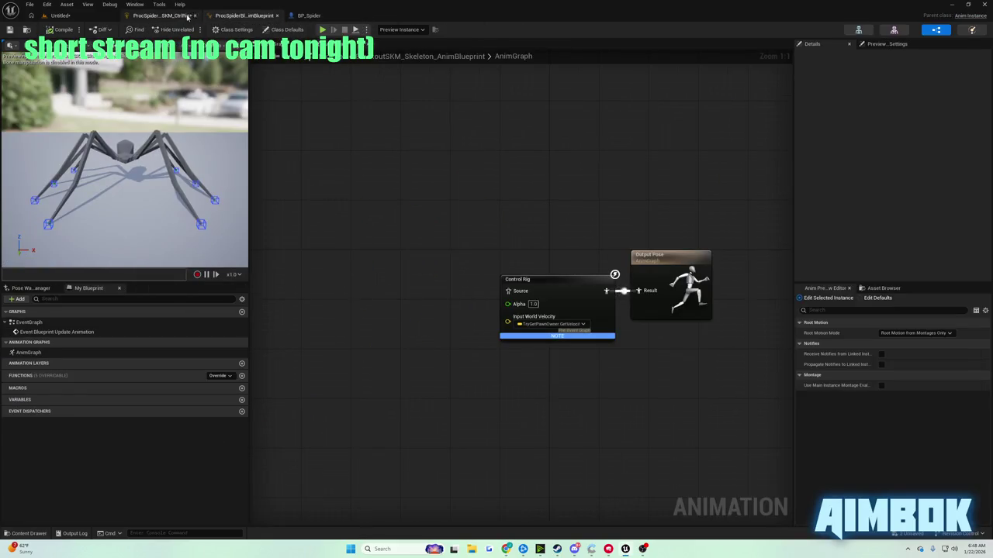
left_click(163, 15)
Move Set At and Draw Transform further right and place the If node beside To World.
left_click(590, 202)
left_click_drag(413, 102, 628, 109)
left_click_drag(560, 105, 659, 117)
left_click_drag(448, 109, 541, 115)
left_click_drag(430, 174, 484, 157)
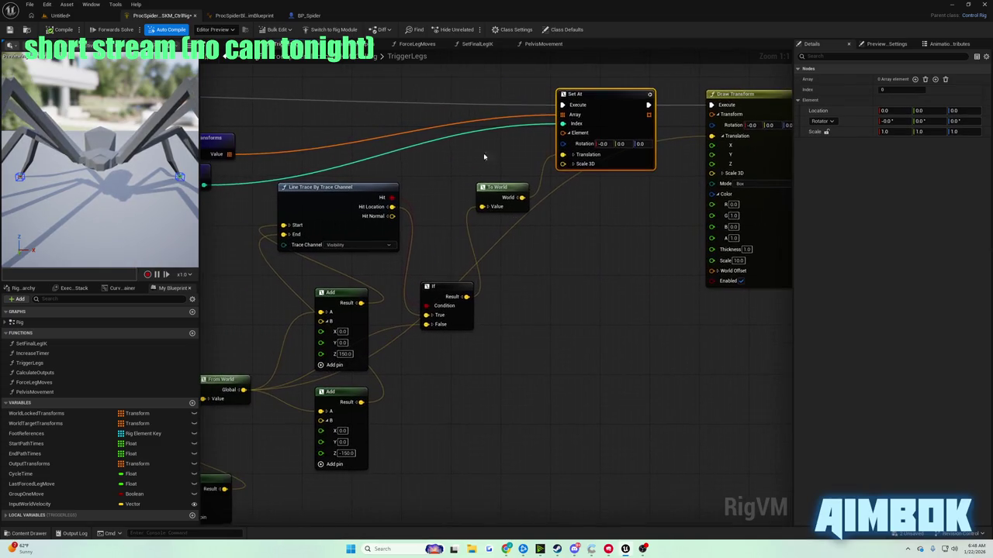
mouse_move(446, 288)
left_mouse_down()
mouse_move(437, 183)
mouse_move(369, 194)
left_mouse_up()
left_click(447, 185)
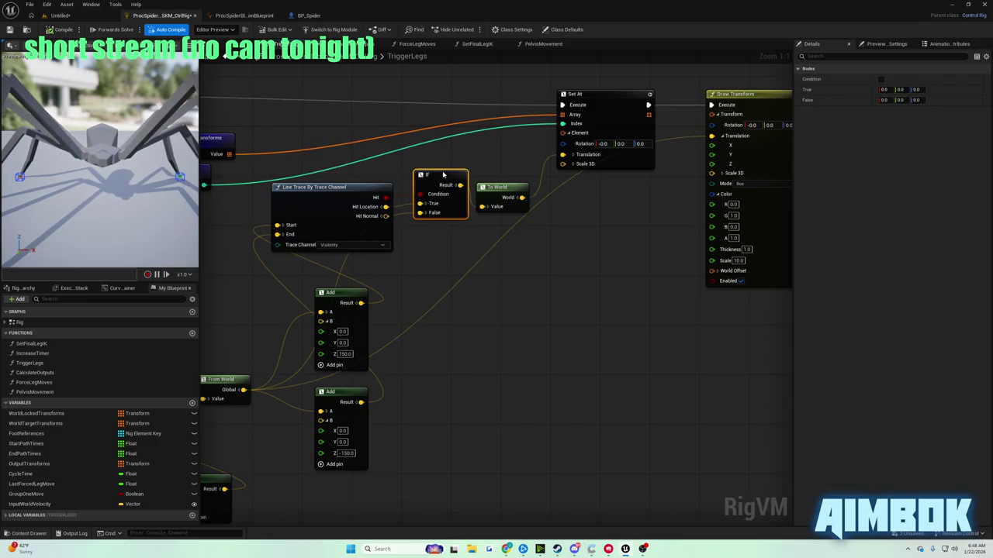
mouse_move(435, 206)
left_mouse_down()
mouse_move(438, 247)
mouse_move(440, 185)
left_mouse_up()
Watch the tutorial fullscreen for the node layout, then return to the editor.
mouse_move(506, 549)
left_click(486, 487)
key("f")
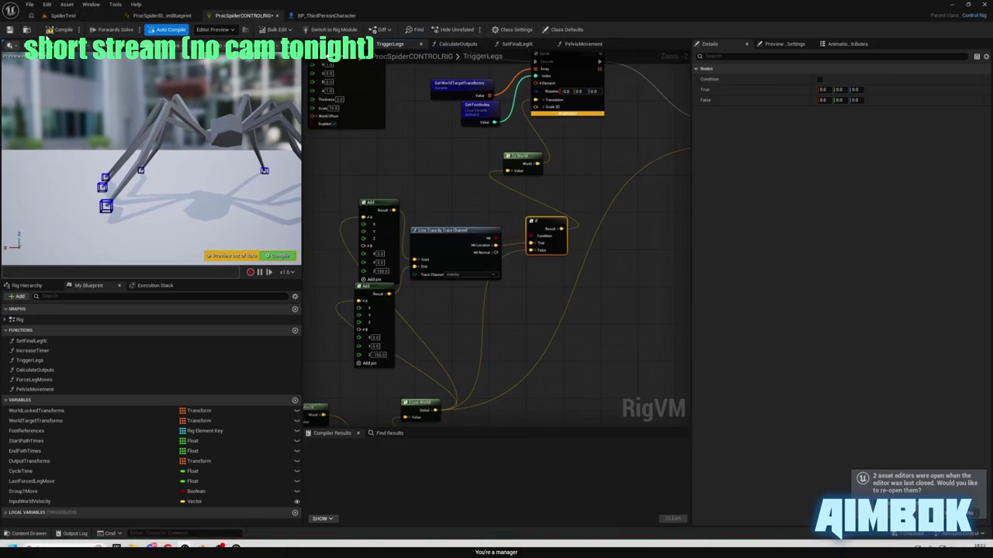
mouse_move(468, 229)
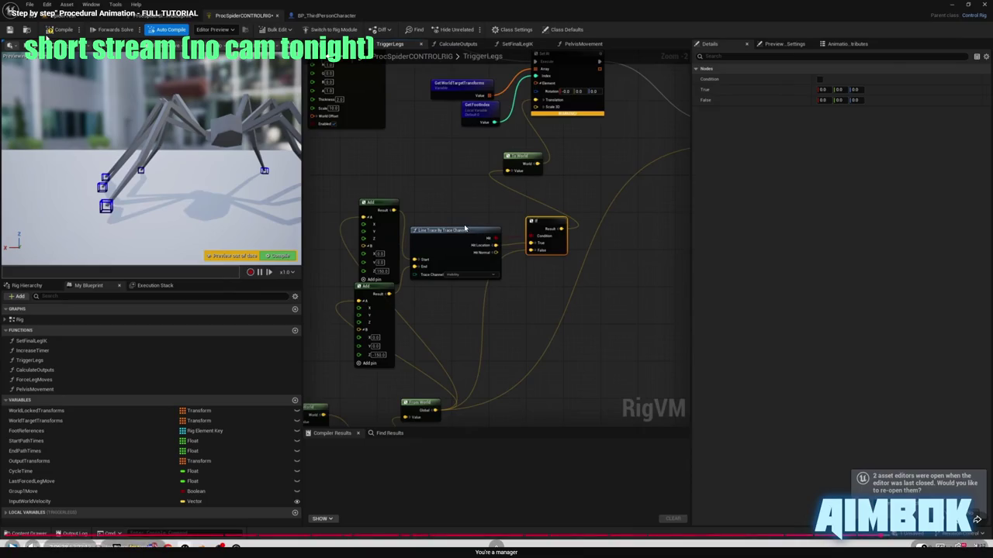
key("Escape")
left_click(261, 266)
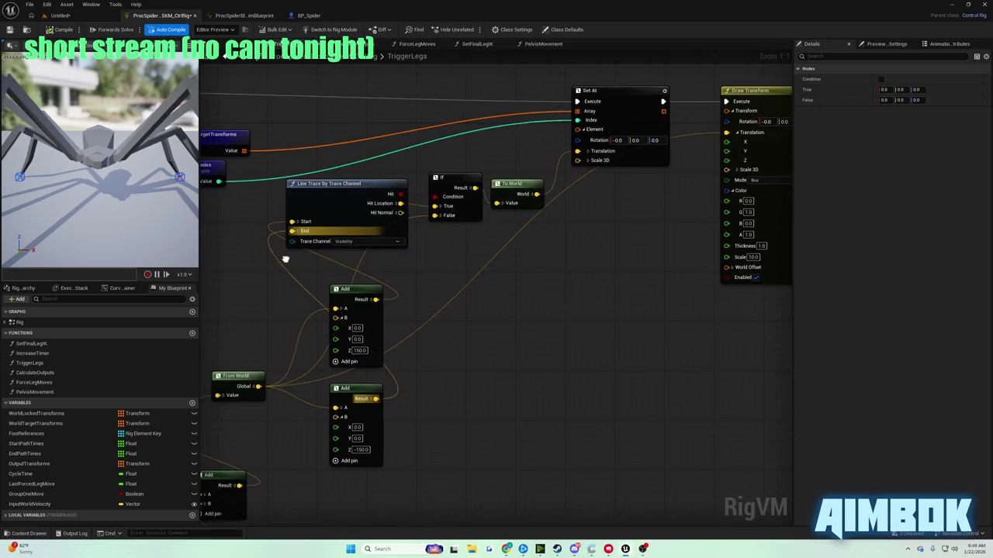
Move Line Trace down-right and shift the If, Set At and Draw Transform group right.
left_click_drag(285, 260, 370, 270)
mouse_move(406, 202)
left_mouse_down()
mouse_move(581, 284)
mouse_move(510, 253)
left_mouse_up()
scroll(438, 212, "down", 4)
left_click_drag(438, 212, 643, 159)
left_click_drag(519, 169, 615, 169)
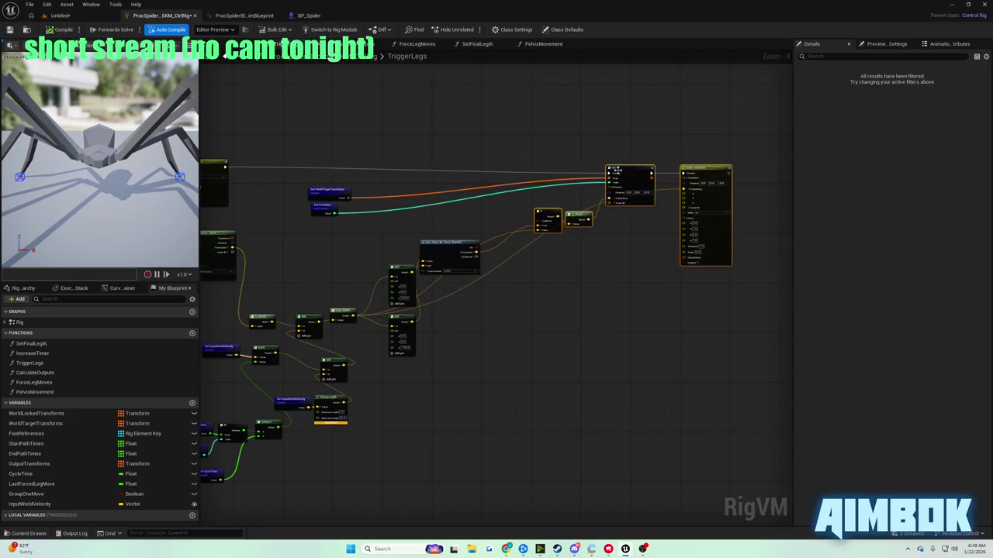
Place both Add nodes beside Line Trace, move From World up-left, and tuck If closer.
left_click(445, 246)
scroll(442, 224, "up", 5)
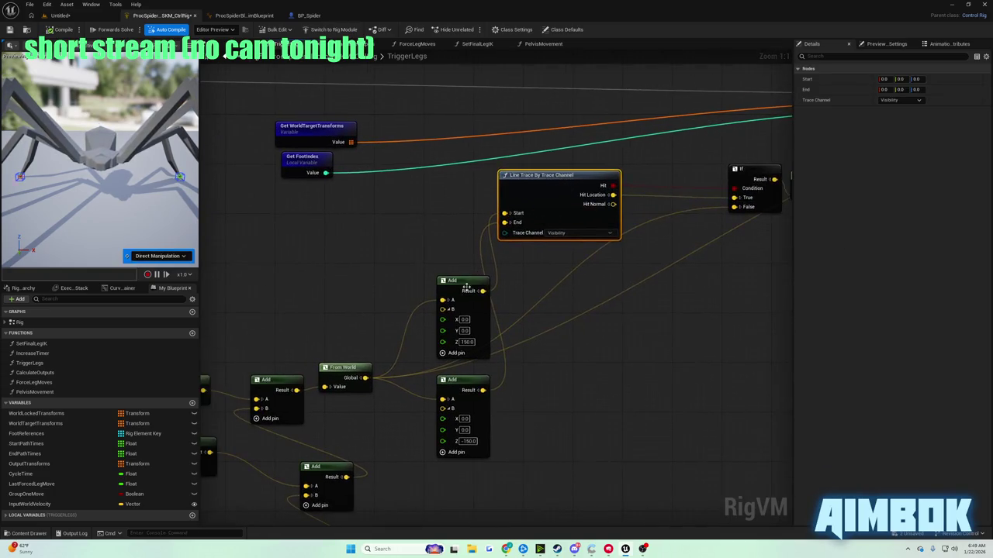
left_click_drag(465, 286, 421, 206)
left_click_drag(459, 385, 432, 307)
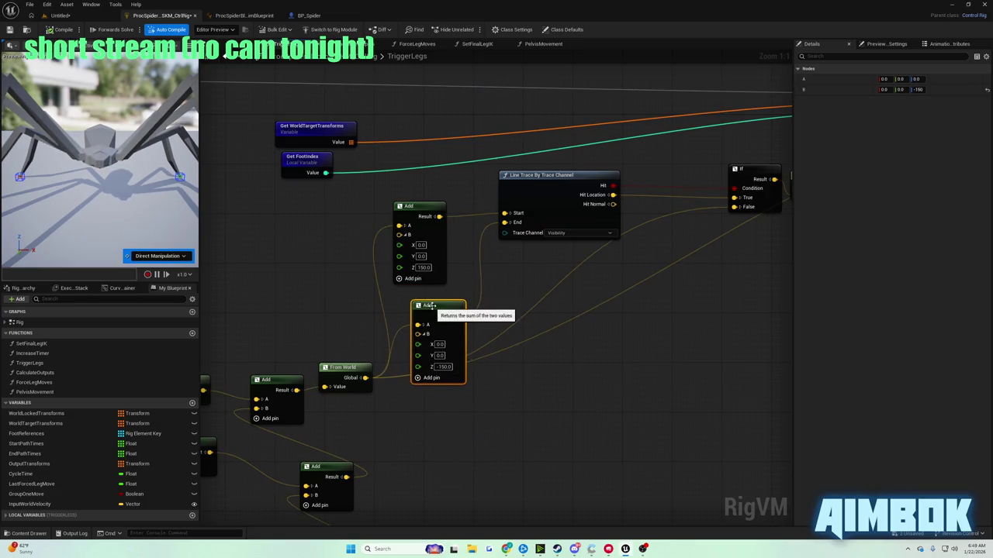
left_click_drag(493, 305, 564, 282)
left_click_drag(424, 351, 414, 330)
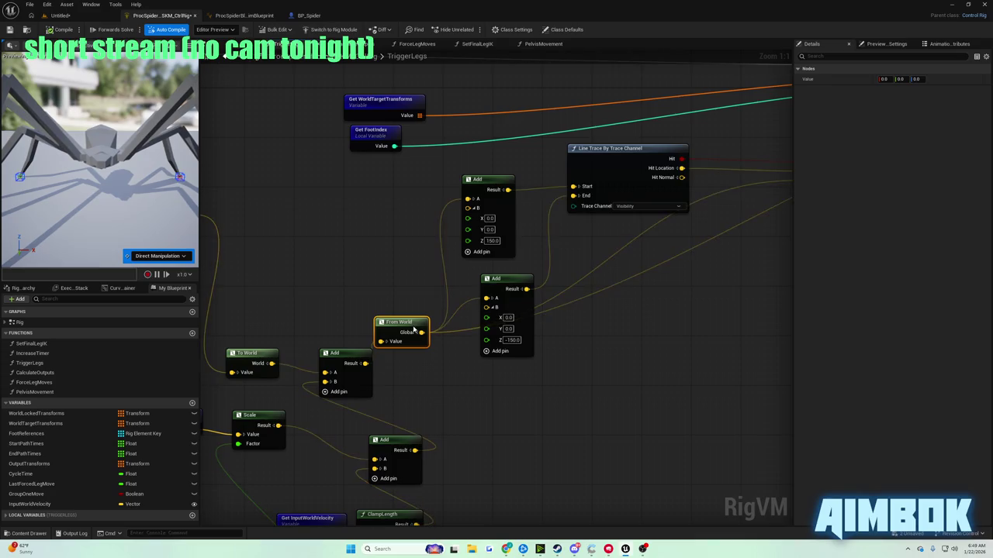
left_click_drag(678, 317, 464, 337)
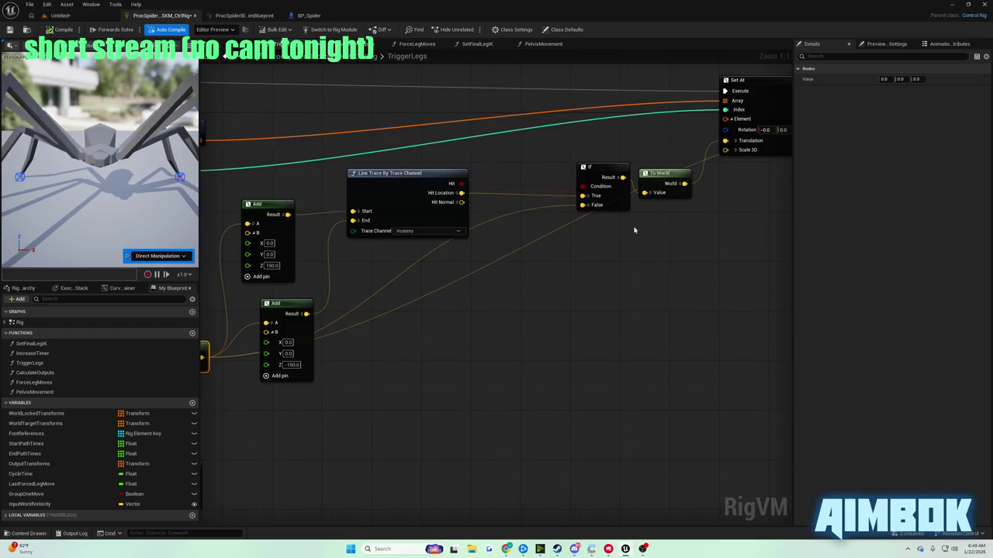
mouse_move(657, 181)
left_mouse_down()
mouse_move(657, 169)
mouse_move(567, 177)
left_mouse_up()
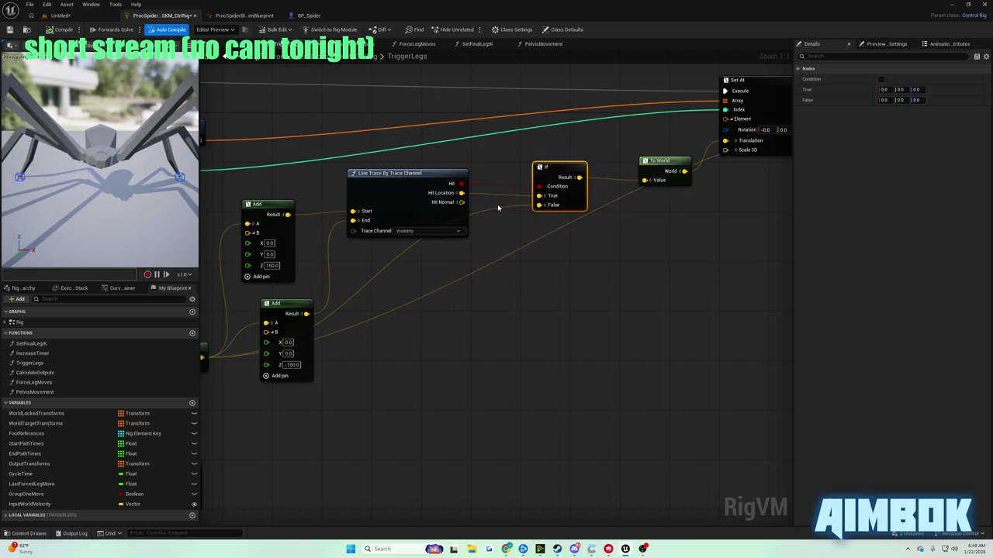
Stack the two Add nodes with the Get nodes above them, and move From World down-right.
left_click_drag(453, 239, 453, 257)
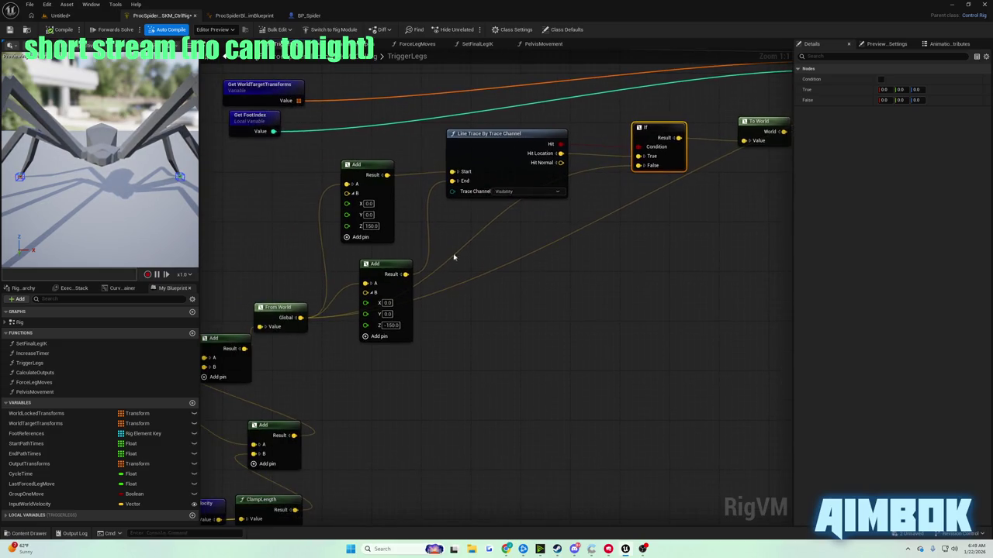
mouse_move(379, 275)
left_mouse_down()
mouse_move(411, 298)
mouse_move(389, 346)
mouse_move(353, 262)
left_mouse_up()
left_click_drag(354, 169, 335, 132)
left_click_drag(353, 252, 341, 201)
left_click_drag(311, 118, 412, 209)
left_click_drag(407, 229, 322, 162)
mouse_move(358, 205)
left_mouse_down()
mouse_move(465, 169)
mouse_move(456, 178)
left_mouse_up()
left_click_drag(441, 301, 446, 315)
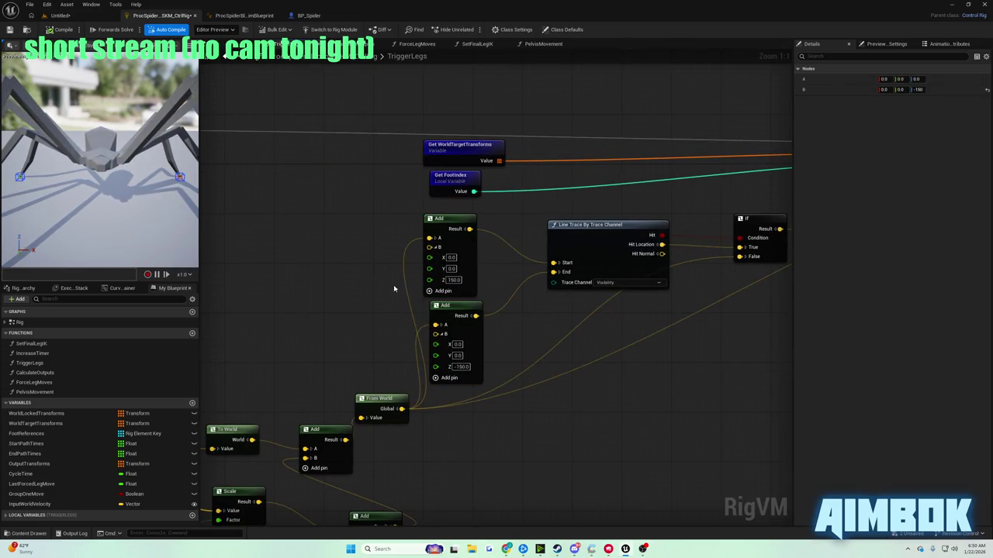
mouse_move(570, 336)
left_mouse_down()
mouse_move(548, 281)
mouse_move(525, 262)
mouse_move(498, 268)
left_mouse_up()
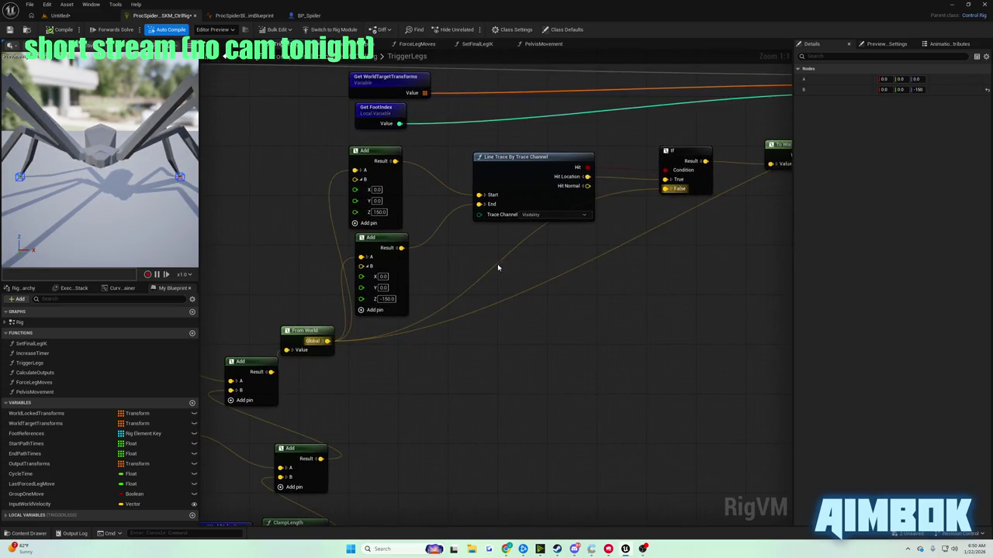
mouse_move(316, 330)
left_mouse_down()
mouse_move(386, 359)
mouse_move(356, 361)
left_mouse_up()
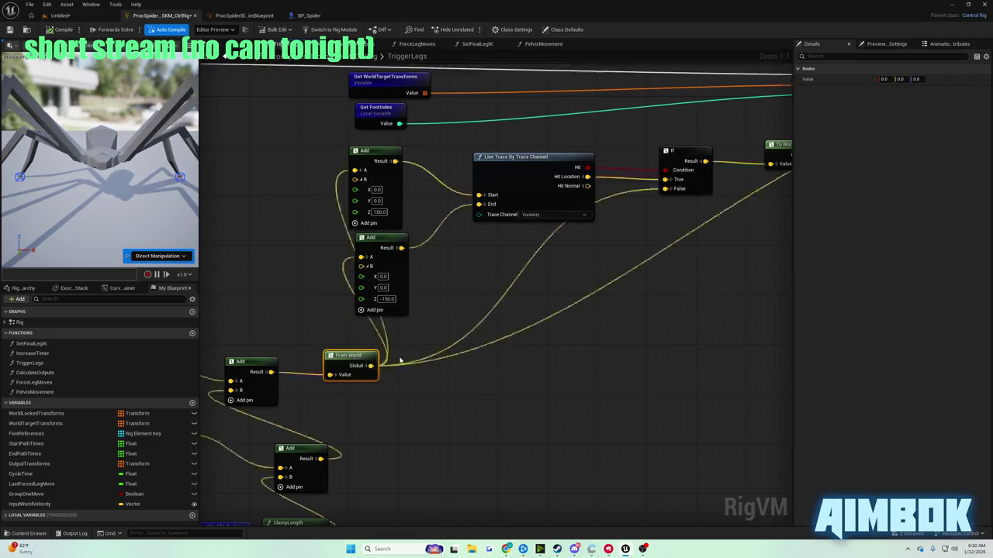
Play the YouTube tutorial fullscreen and rewind it ten seconds to the leg-trace setup.
mouse_move(508, 548)
left_click(473, 510)
double_click(463, 210)
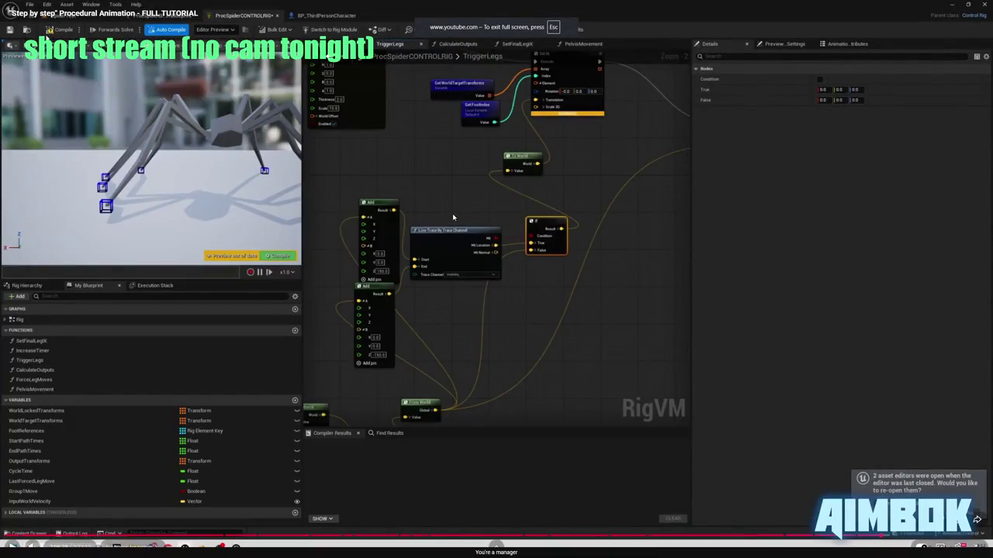
key("j")
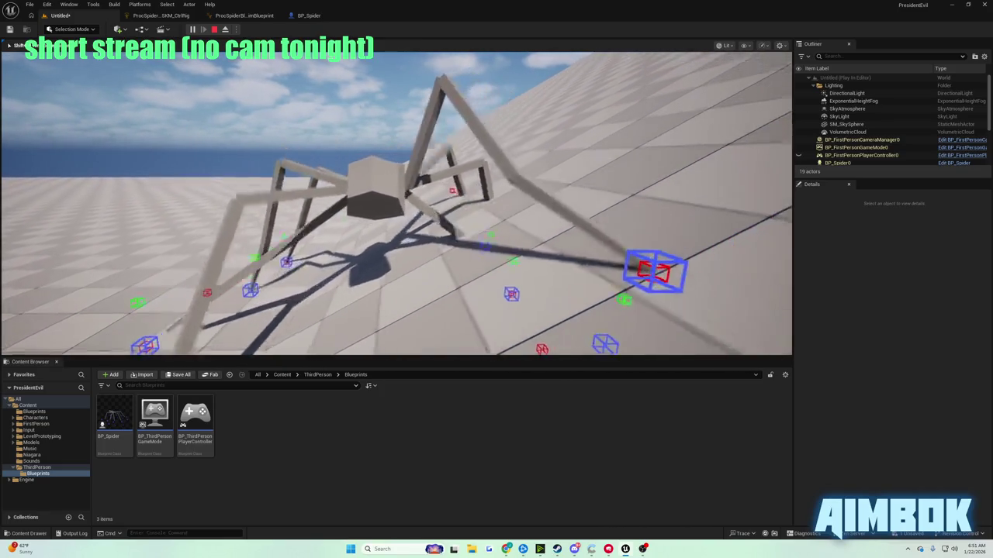
Stop the spider Play-in-Editor session and return to the fullscreen tutorial video.
key("Escape")
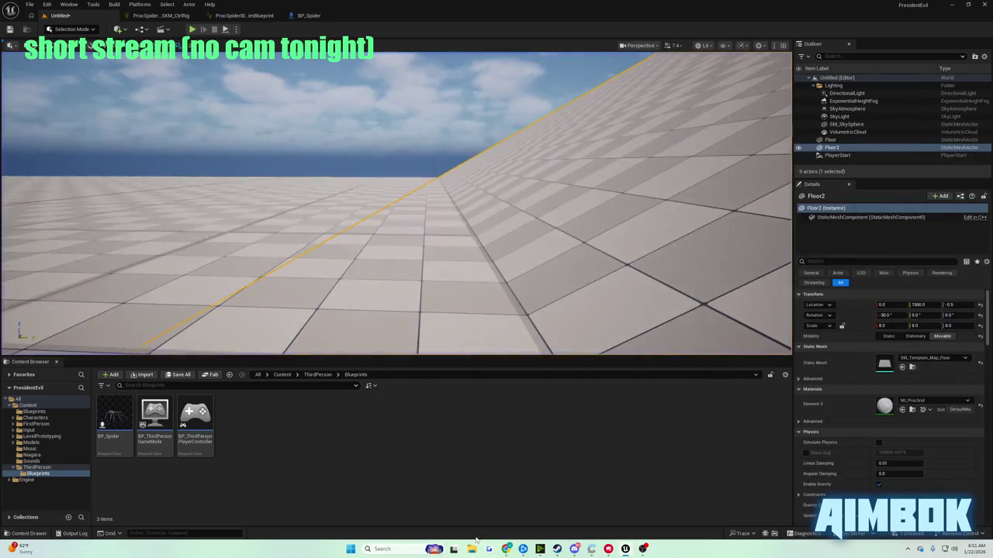
mouse_move(506, 550)
left_click(474, 500)
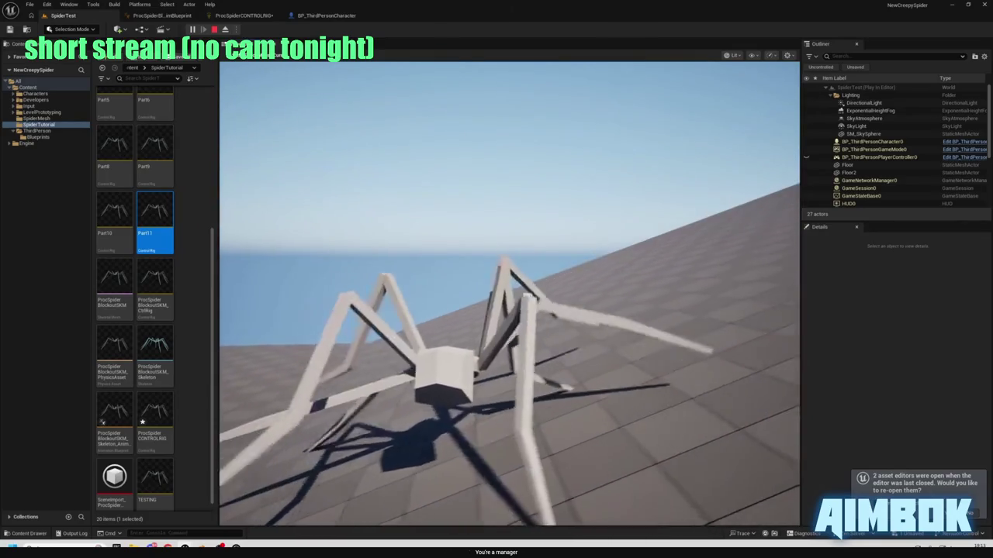
Switch between the Unreal editor tabs and the browser window.
key("Escape")
left_click(232, 15)
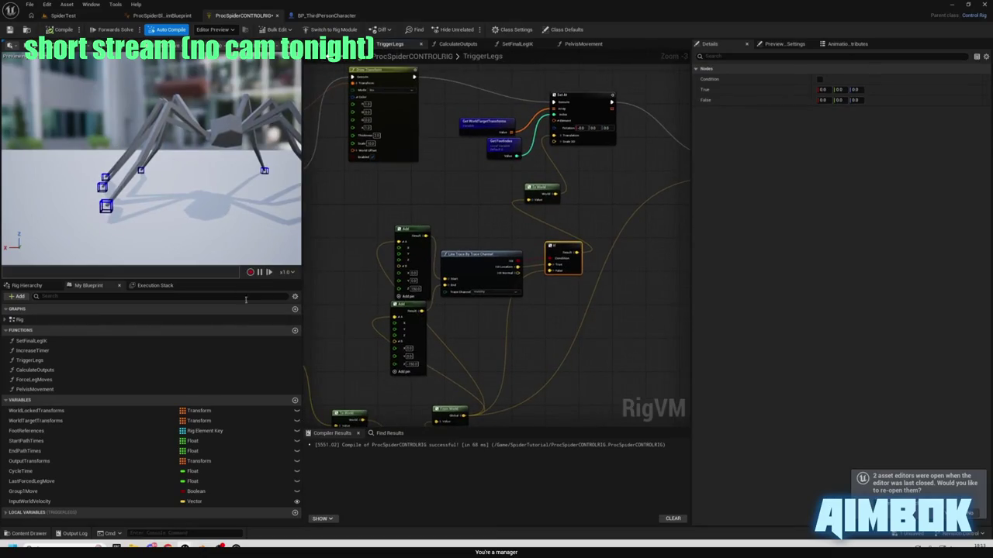
left_click(46, 502)
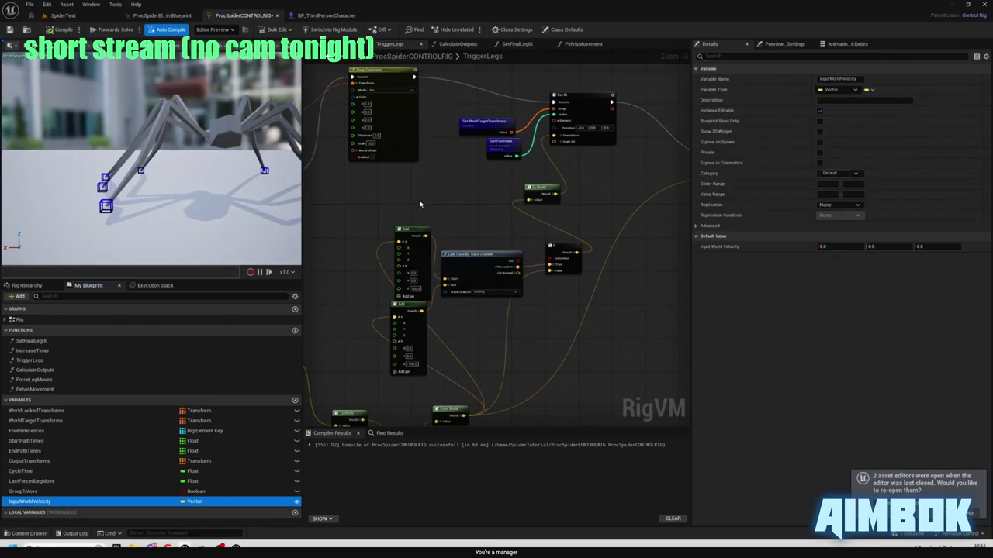
left_click(66, 31)
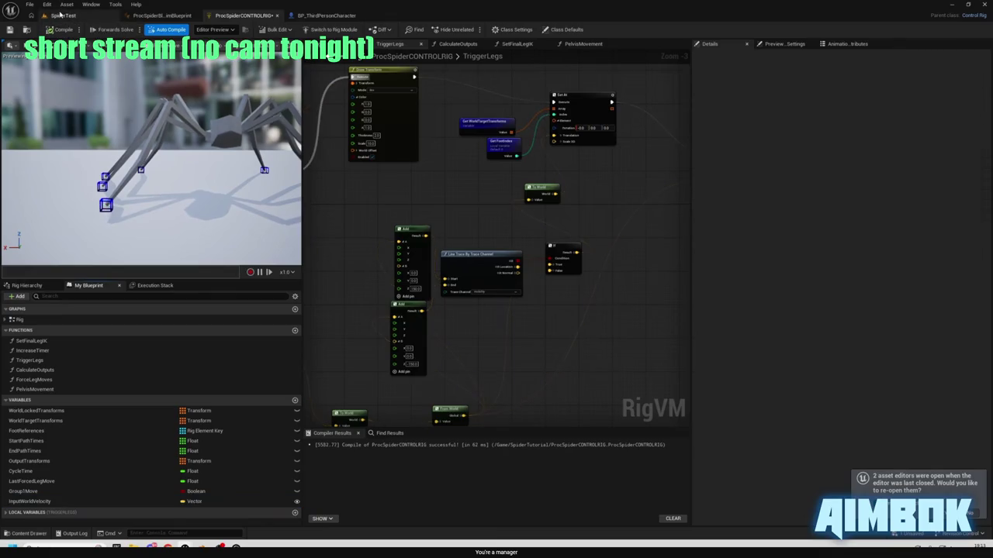
left_click(43, 502)
left_click(66, 6)
left_click(33, 16)
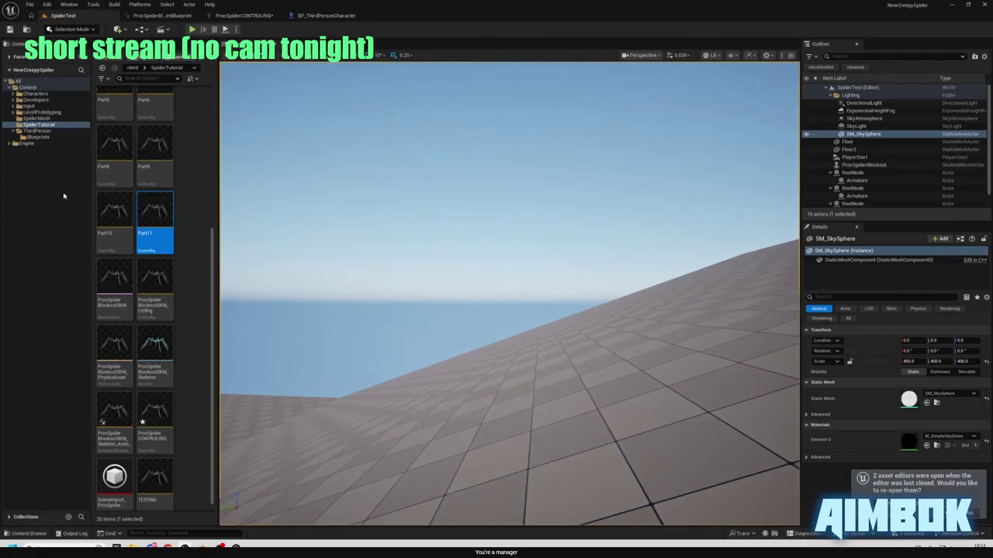
left_click(37, 131)
Watch the tutorial fullscreen through compiling, play-testing and the 350 trace offsets, then exit fullscreen.
double_click(106, 109)
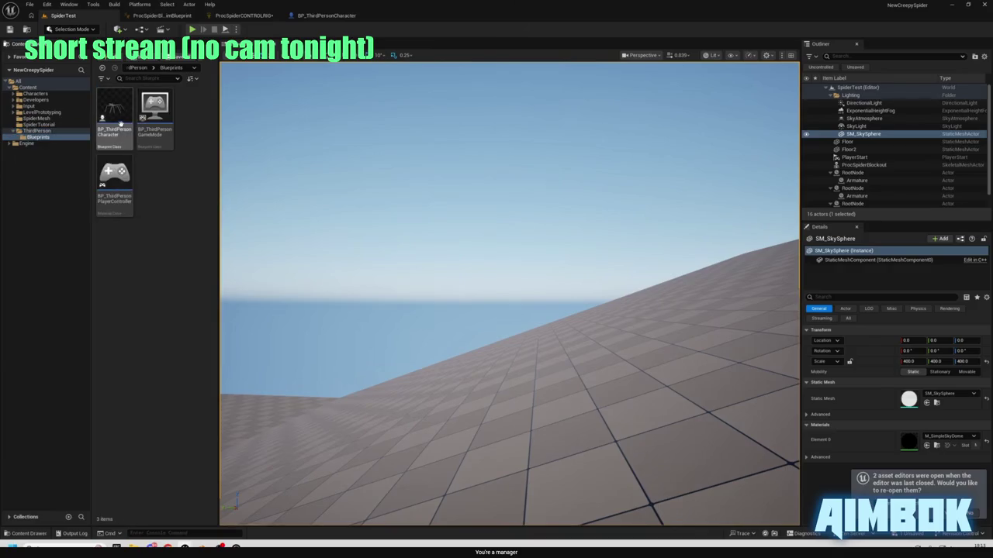
key("f")
left_click_drag(114, 116, 499, 365)
key("f")
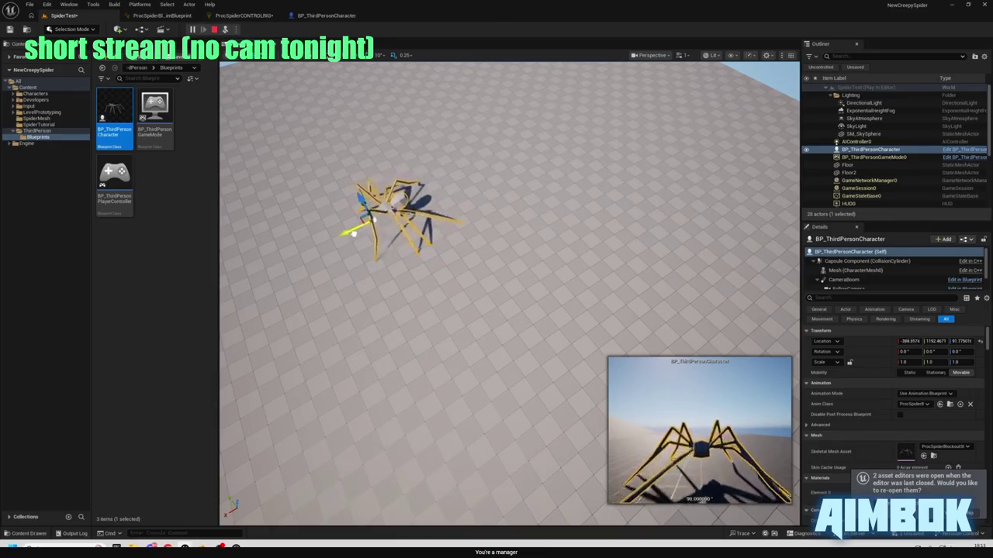
key("Escape")
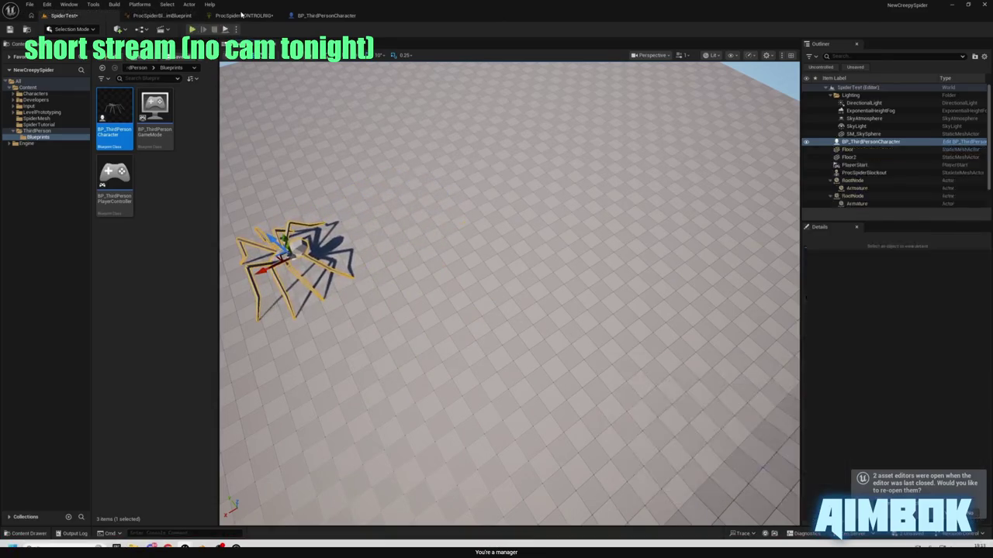
left_click(244, 16)
scroll(480, 344, "up", 2)
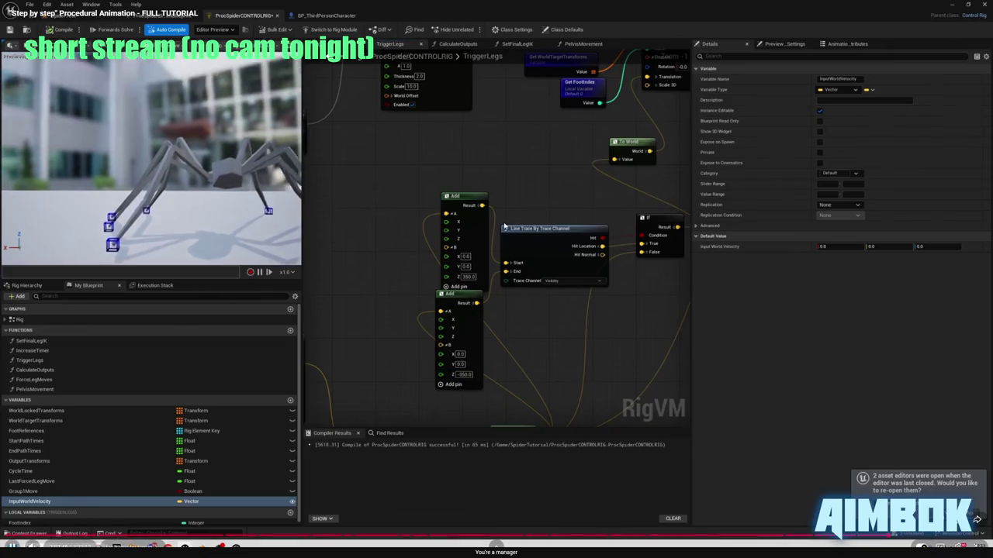
key("Escape")
In the TriggerLegs graph, enter 350.0 as the Add nodes' Z trace offset.
left_click(240, 16)
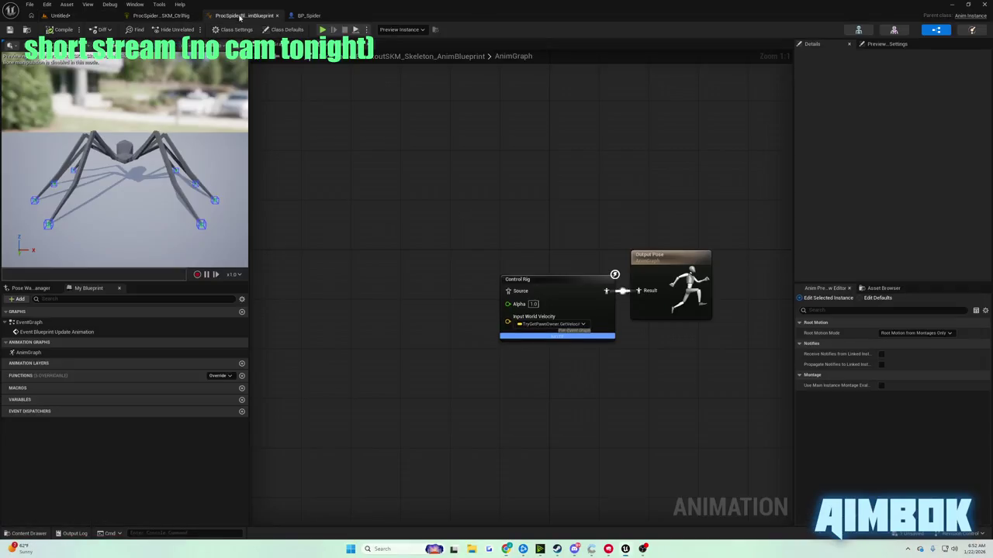
left_click(161, 16)
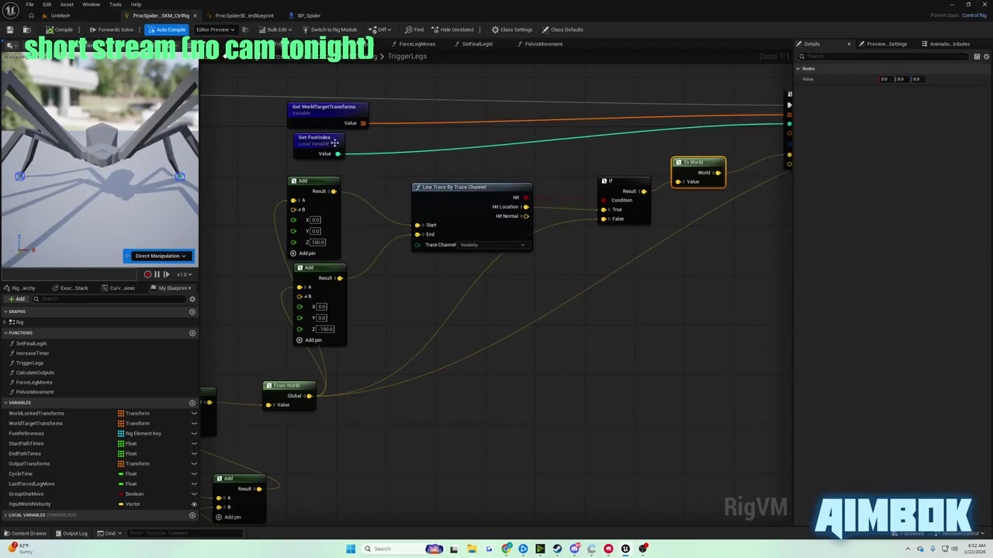
left_click_drag(320, 204, 440, 209)
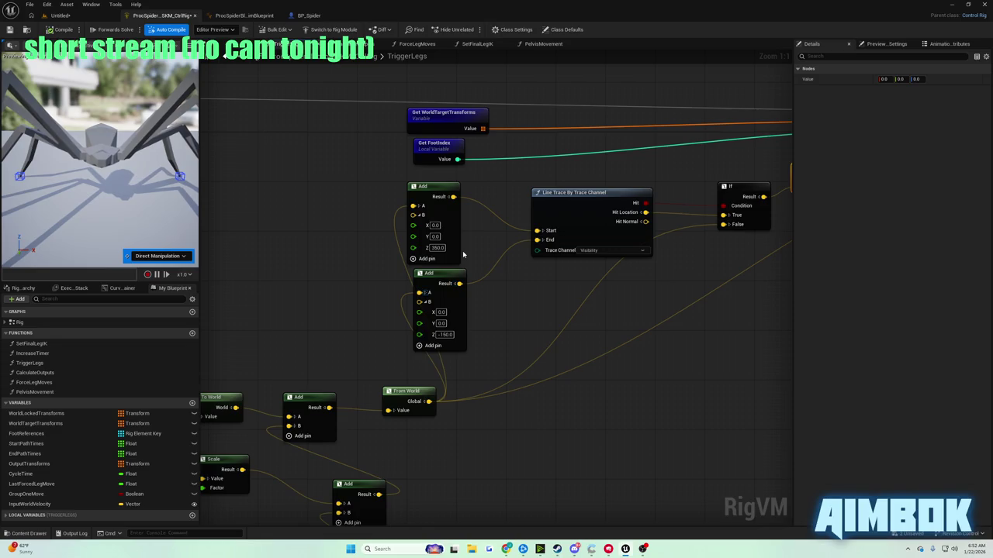
key("Tab")
type("350.0")
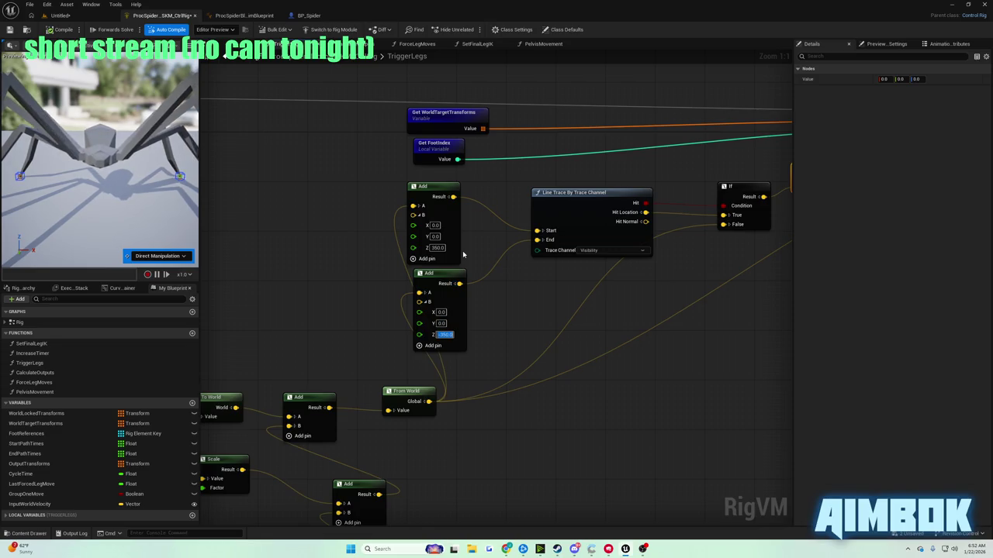
left_click(90, 15)
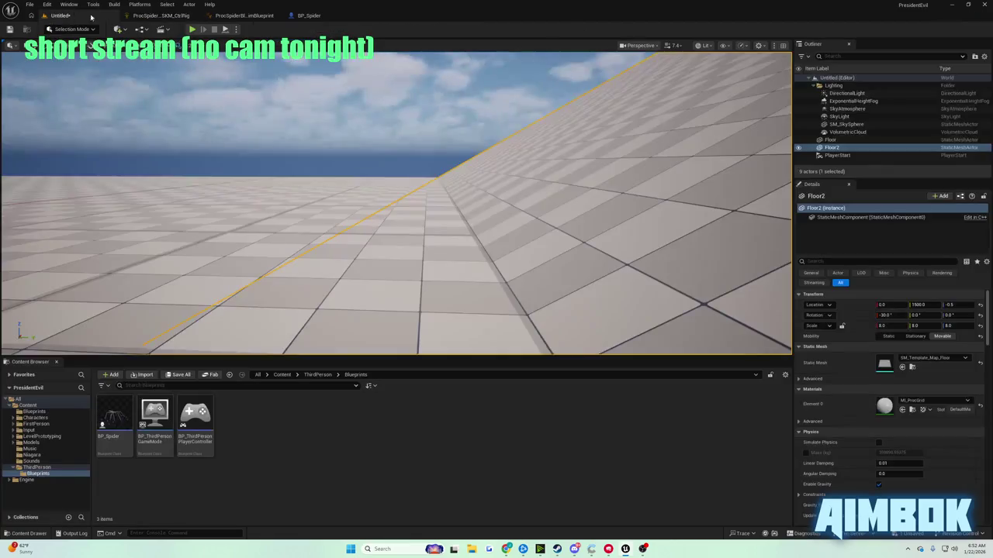
Play-test the spider on the slope with the longer traces, stop, and show the ProcSpider AnimBlueprint.
left_click(192, 30)
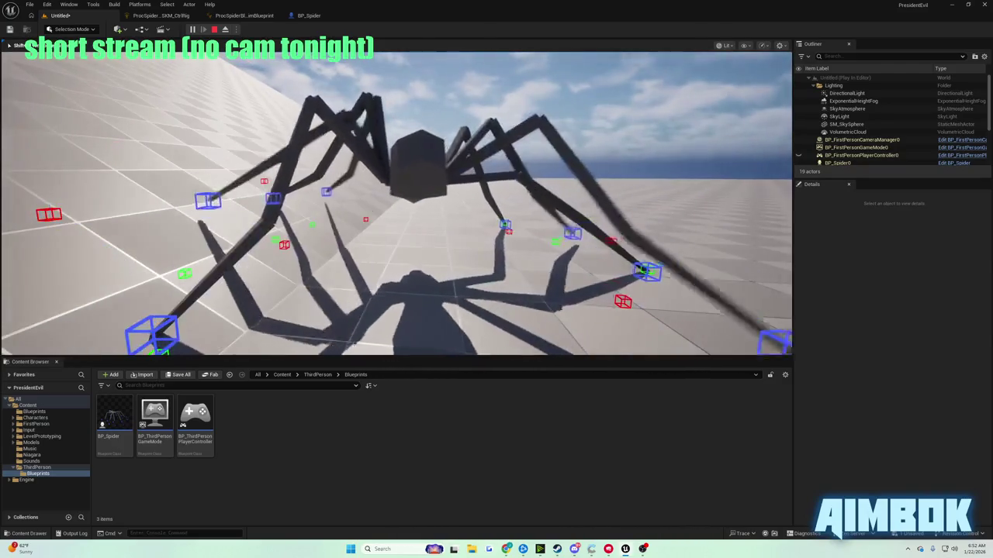
key("Escape")
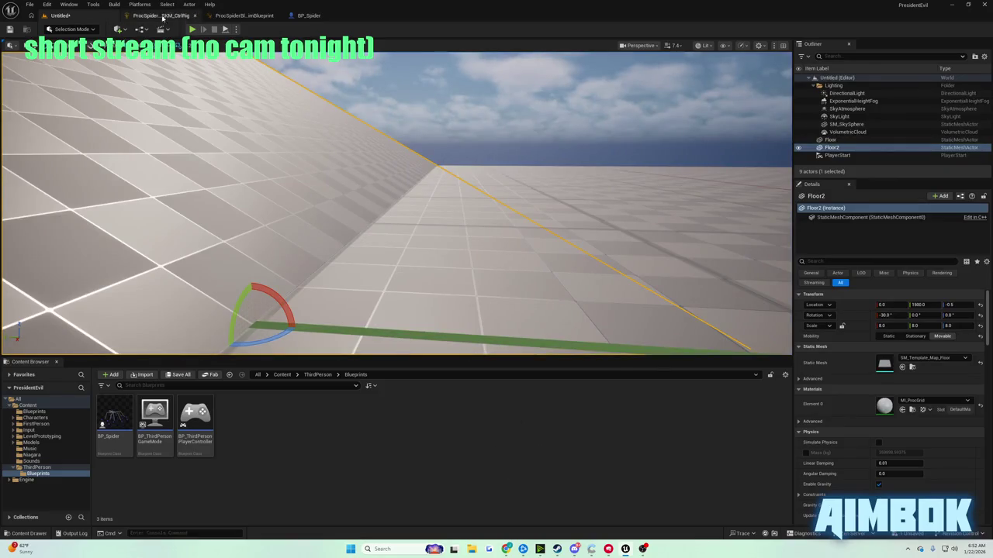
left_click(263, 17)
Play the tutorial fullscreen up to its PelvisMovement Interpolate setup, then exit fullscreen.
mouse_move(505, 548)
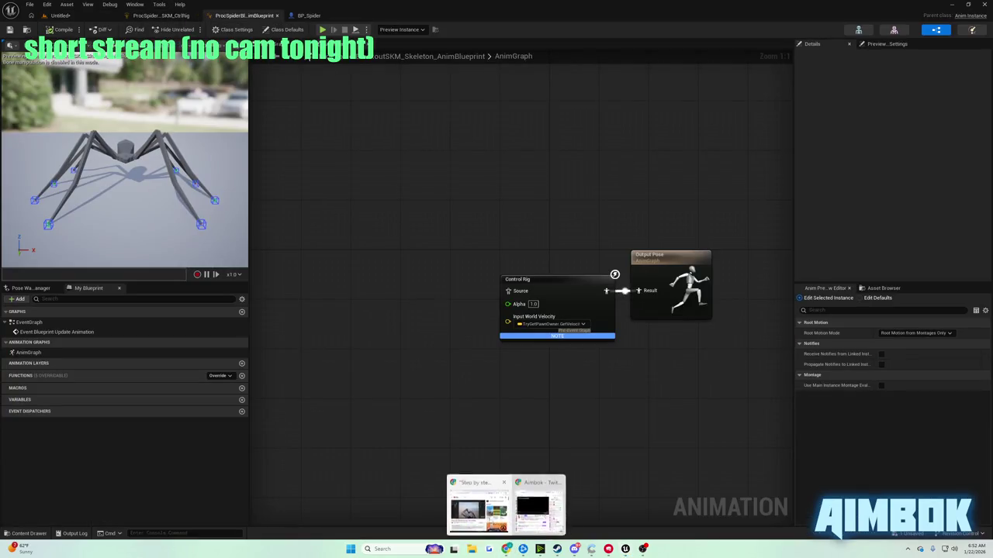
left_click(475, 508)
double_click(452, 269)
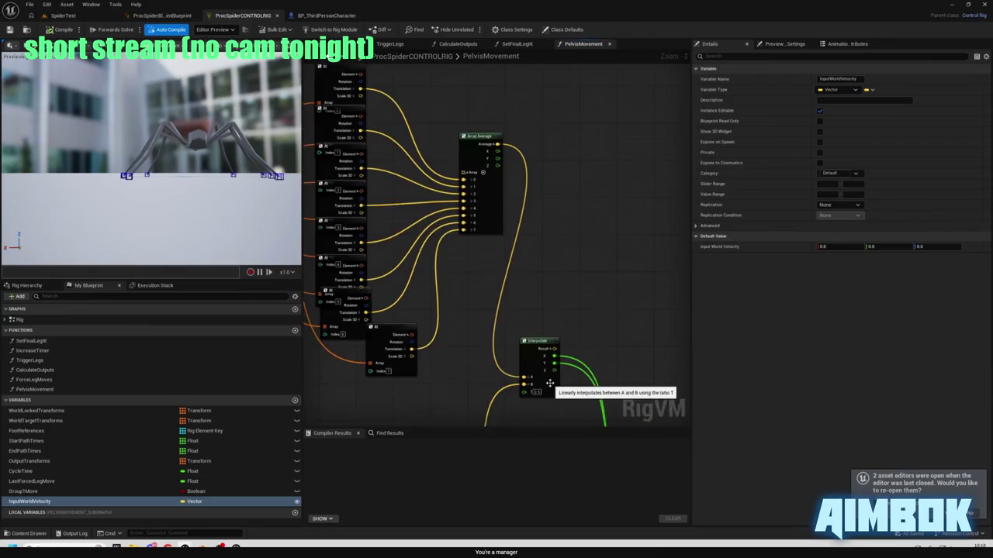
scroll(570, 275, "down", 5)
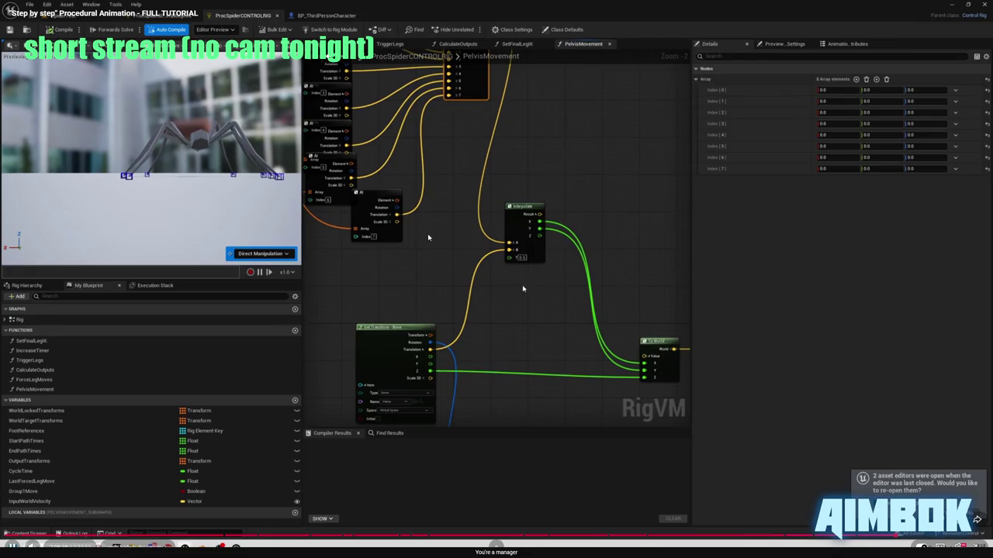
mouse_move(537, 241)
left_mouse_down()
mouse_move(526, 223)
mouse_move(598, 388)
mouse_move(646, 378)
left_mouse_up()
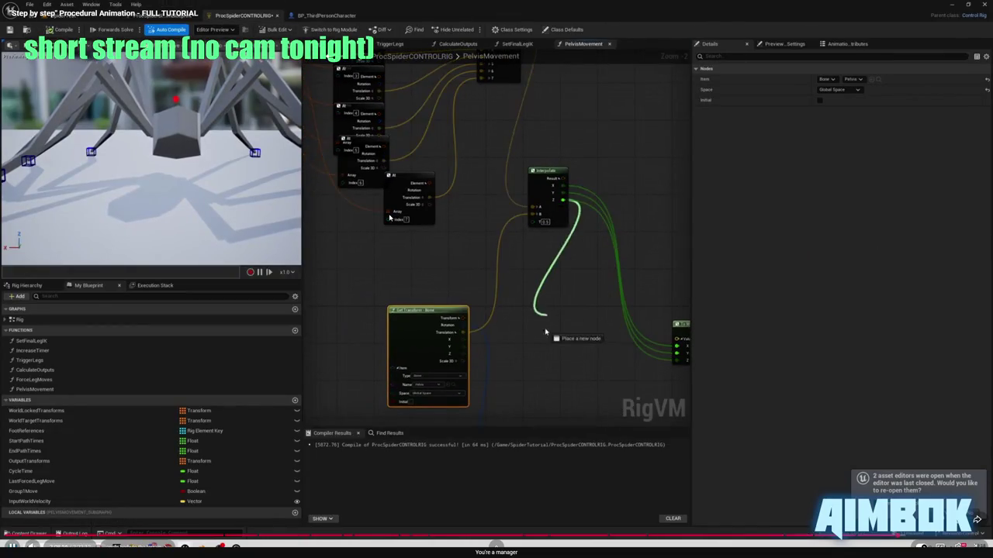
key("Escape")
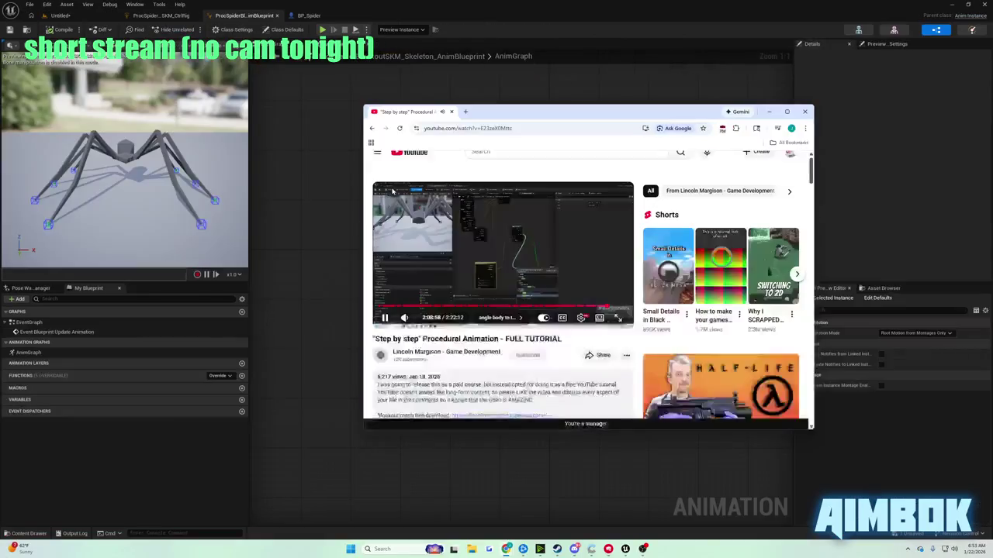
Open the PelvisMovement graph in the Control Rig and move the To World node right.
key("alt+Tab")
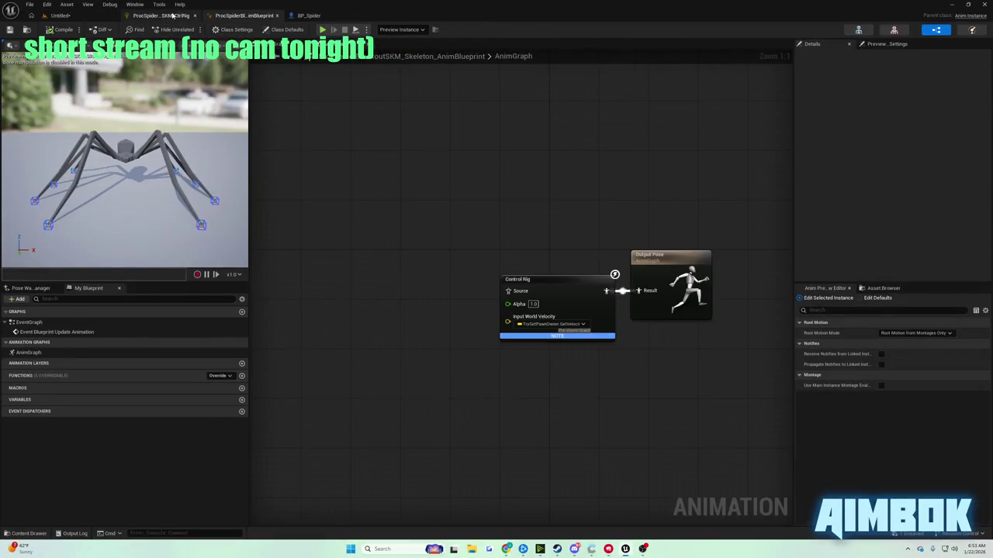
left_click(172, 15)
scroll(438, 258, "down", 5)
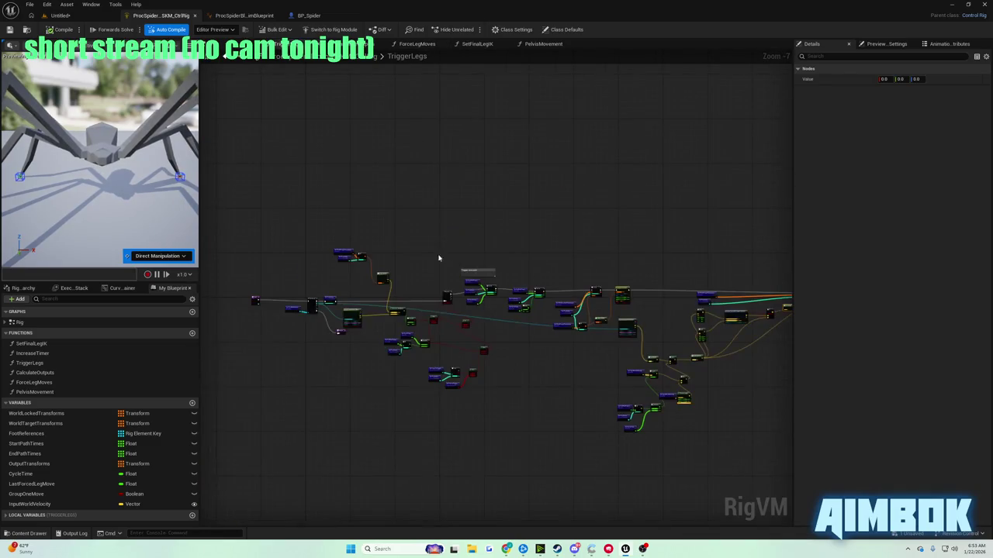
left_click(543, 44)
scroll(560, 286, "down", 5)
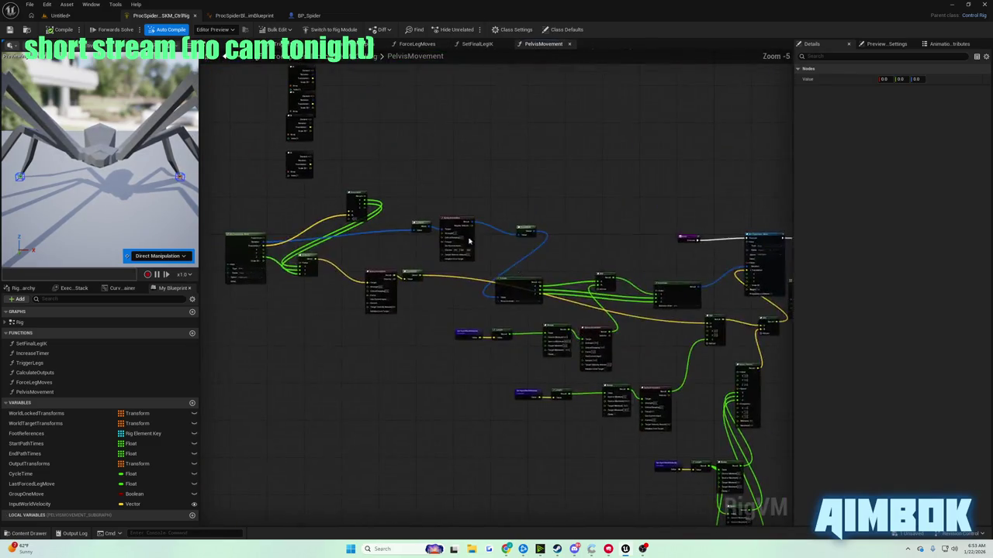
scroll(560, 286, "up", 5)
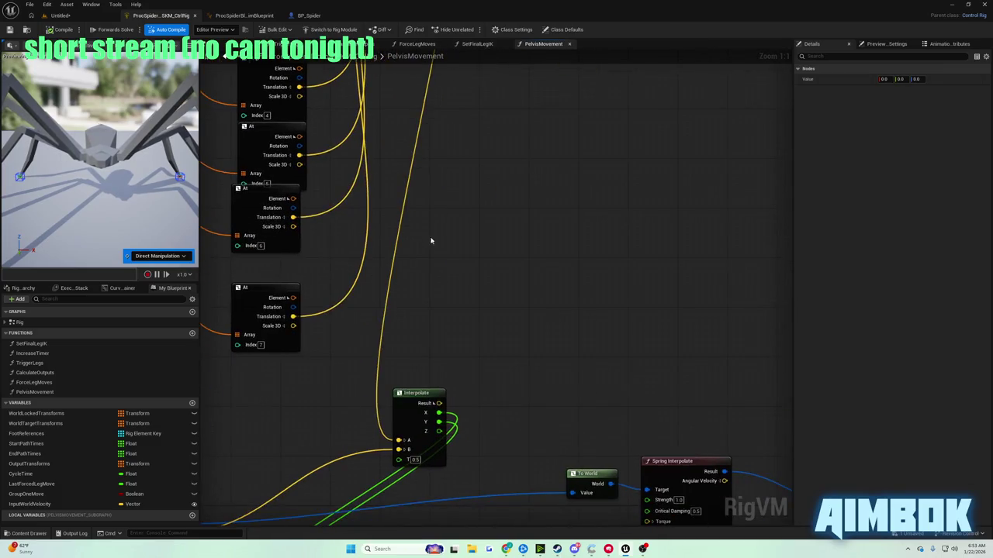
mouse_move(438, 176)
left_mouse_down()
mouse_move(468, 139)
mouse_move(519, 124)
mouse_move(564, 125)
left_mouse_up()
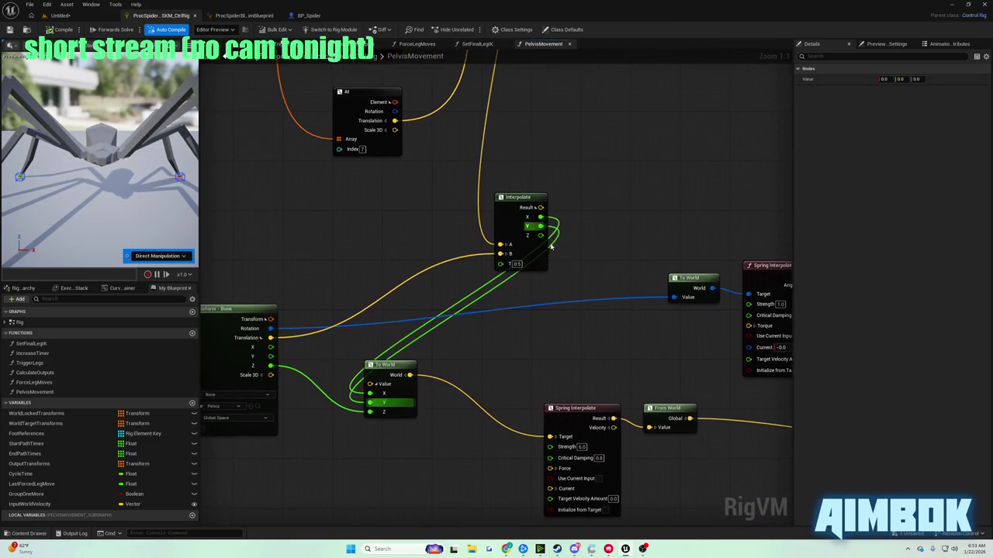
left_click_drag(410, 373, 465, 365)
Add a Spring Interpolate node from Interpolate's Z output and place it just right of Interpolate.
left_click_drag(541, 235, 570, 257)
type("spring")
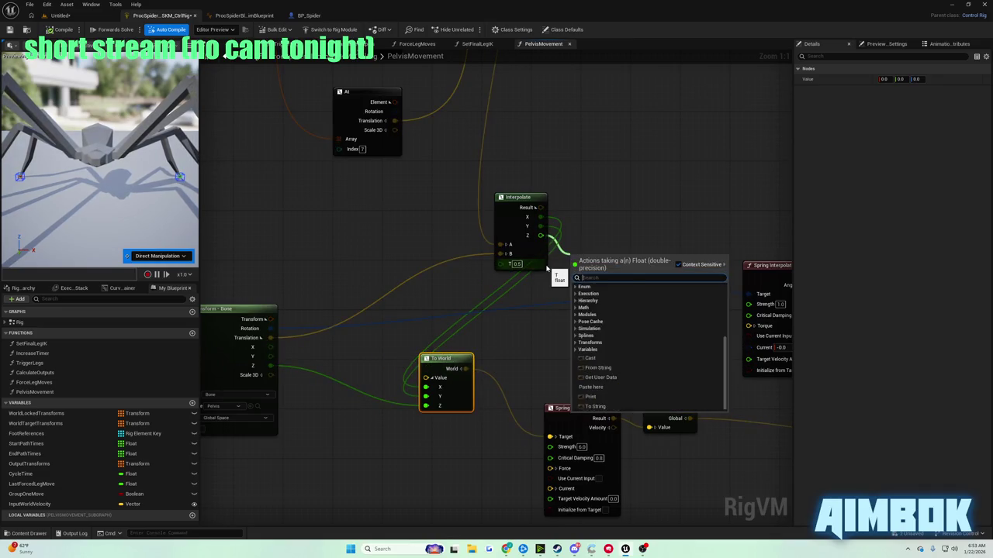
key("Return")
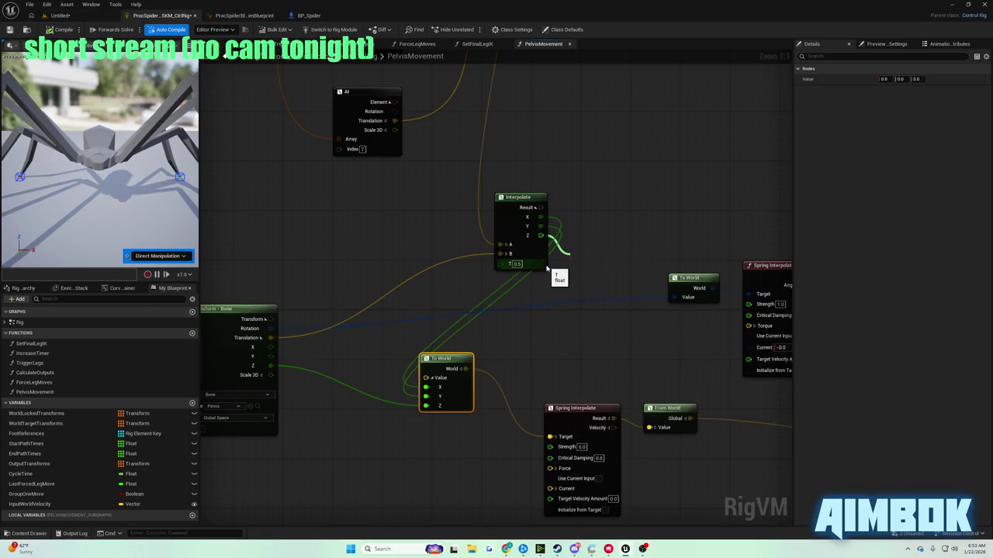
mouse_move(611, 259)
left_mouse_down()
mouse_move(557, 281)
mouse_move(391, 233)
mouse_move(388, 215)
mouse_move(621, 193)
left_mouse_up()
left_click_drag(532, 197, 468, 182)
mouse_move(634, 193)
left_mouse_down()
mouse_move(596, 188)
mouse_move(445, 396)
left_mouse_up()
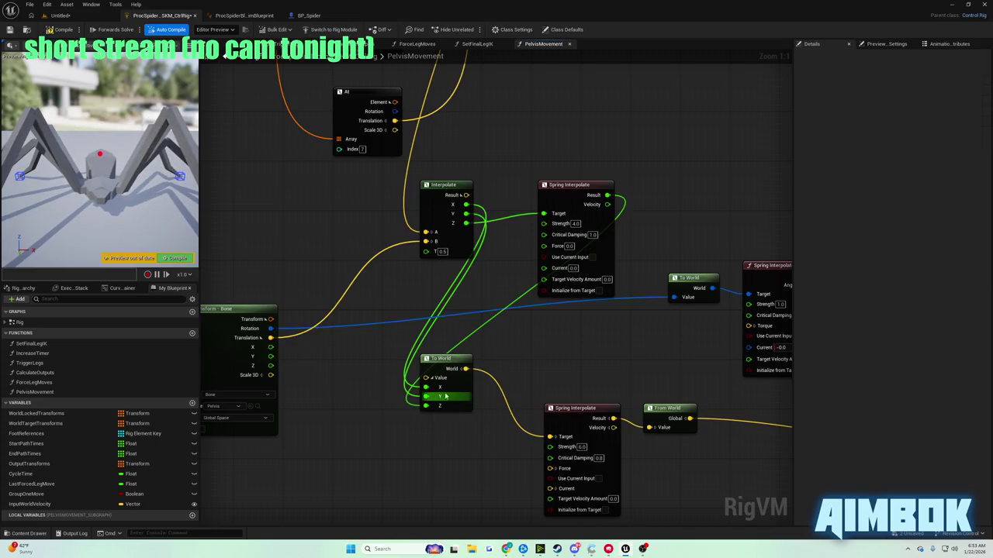
Bring the YouTube tutorial forward and play it fullscreen.
mouse_move(508, 549)
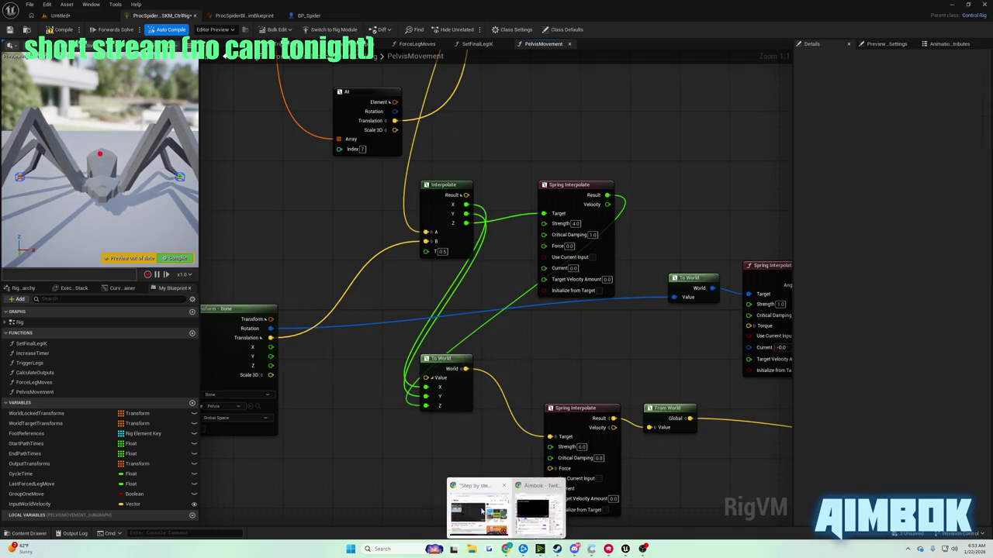
left_click(471, 504)
double_click(457, 272)
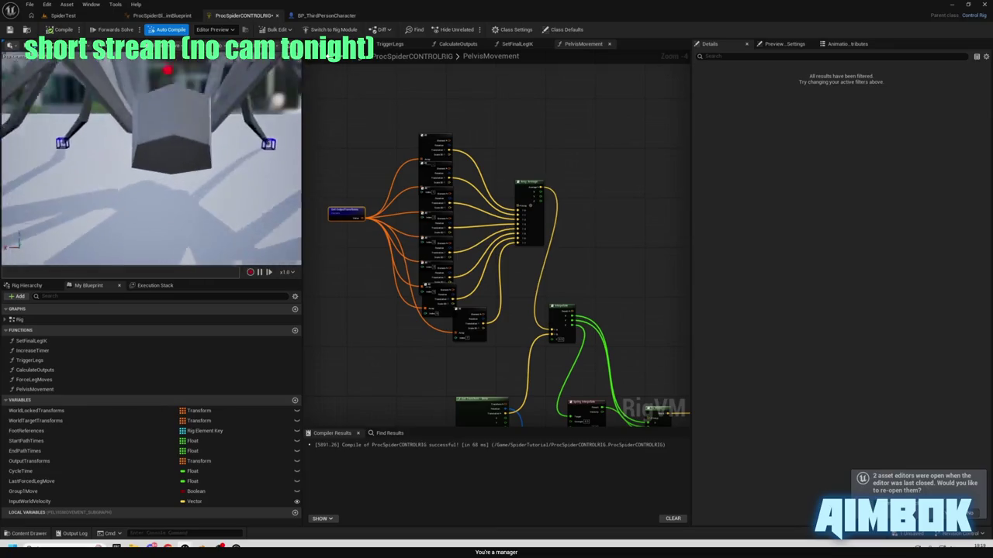
Review the tutorial's 0–600 Remap into Spring Interpolate, pause, rewind five seconds, and return to Unreal.
scroll(517, 162, "up", 5)
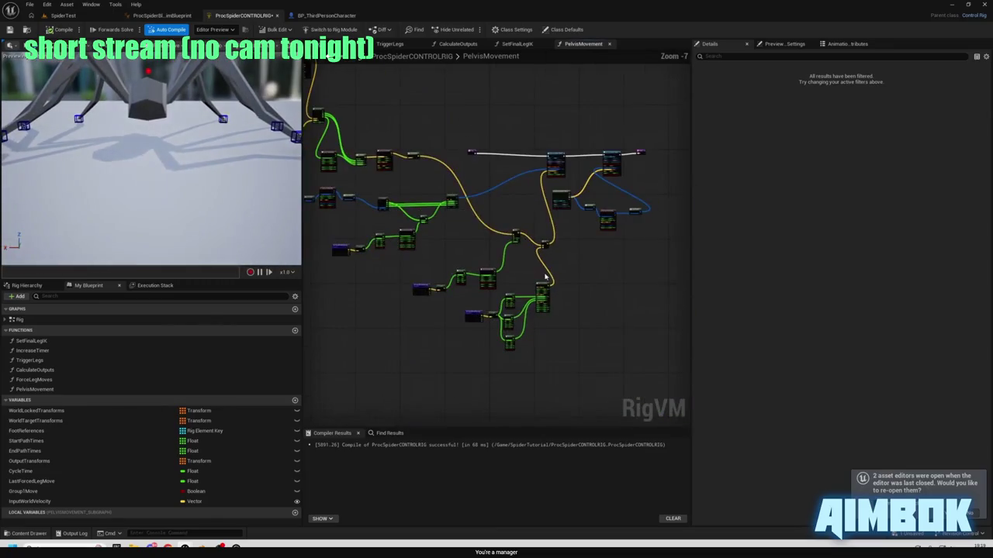
mouse_move(539, 232)
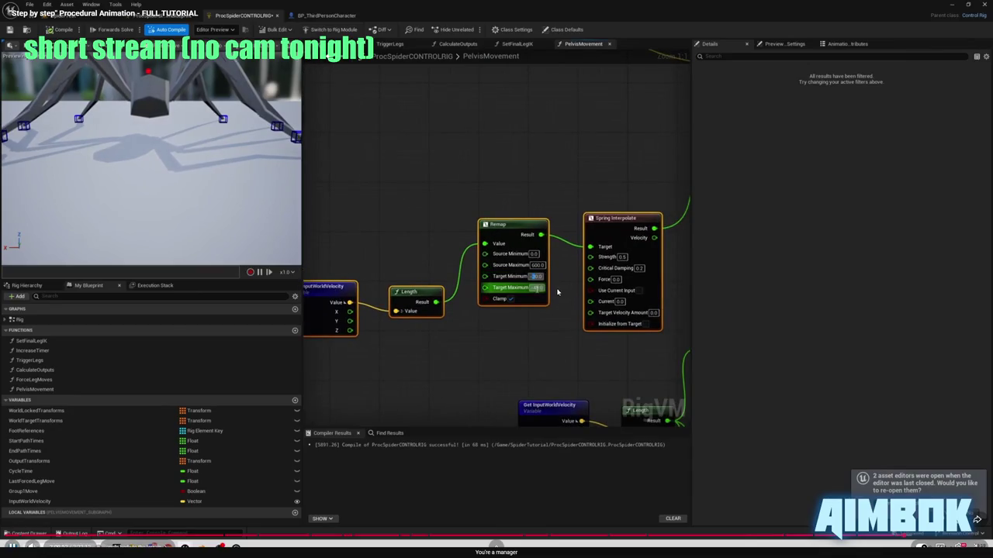
key("Escape")
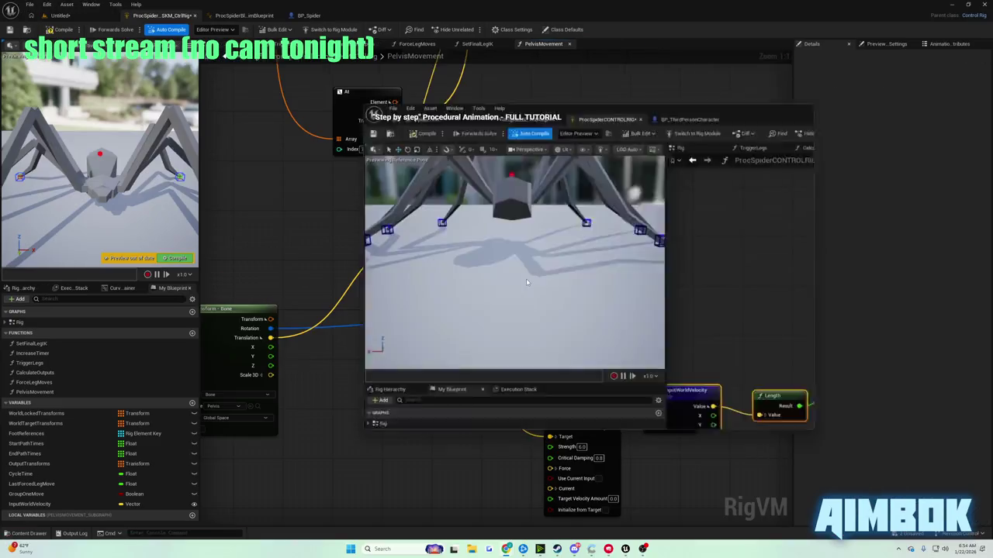
key("F11")
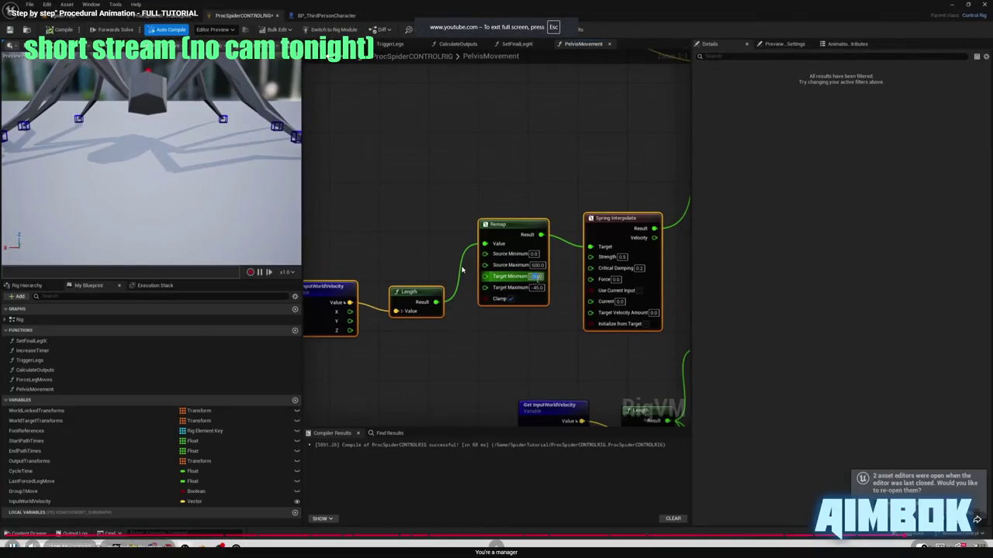
left_click(461, 269)
key("Left")
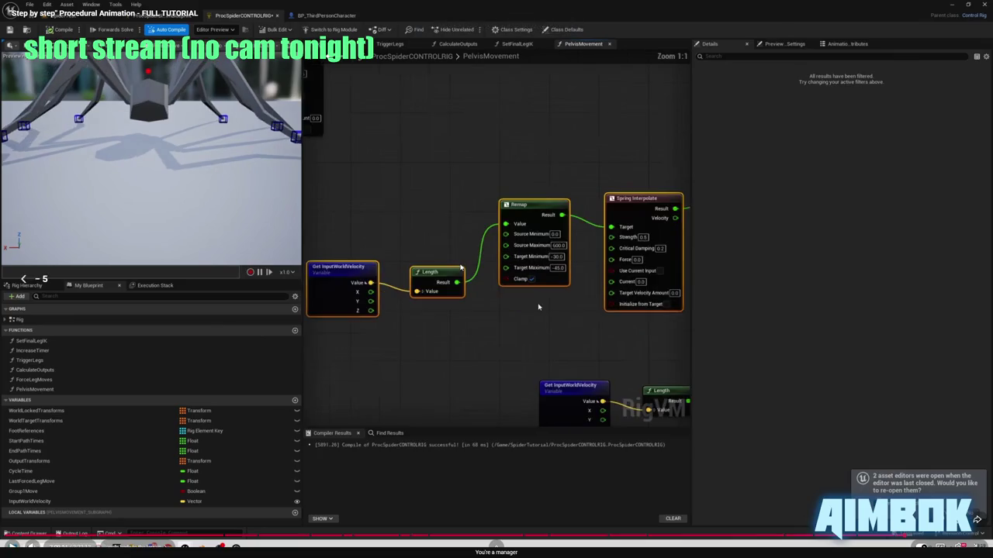
key("alt+Tab")
scroll(467, 296, "down", 6)
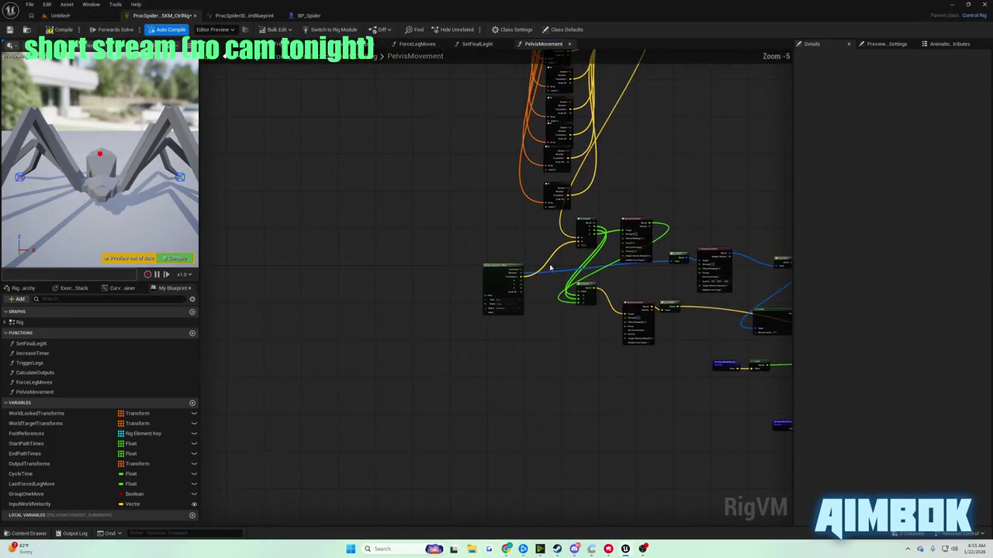
Bring the second Remap node into view and watch the tutorial video full screen.
scroll(467, 296, "up", 6)
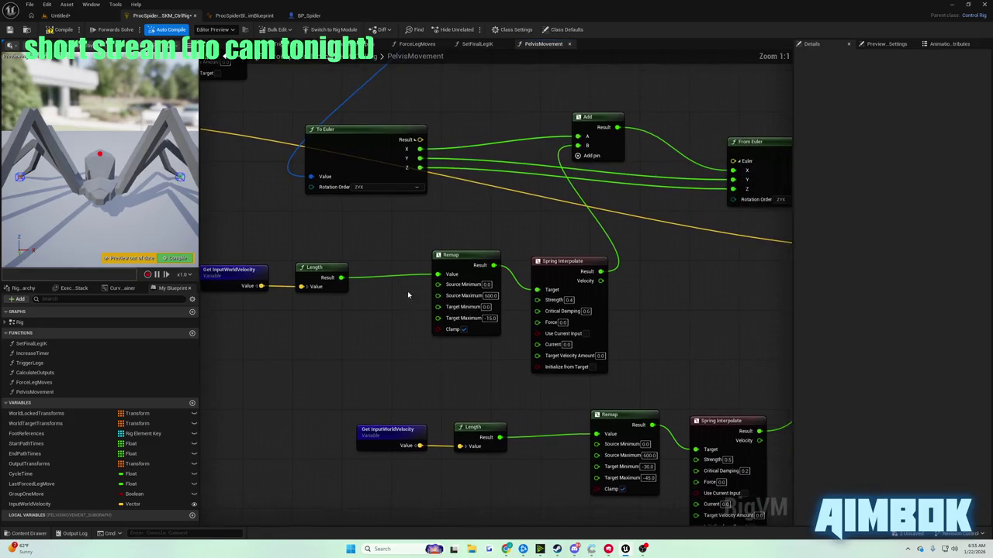
mouse_move(534, 479)
left_mouse_down()
mouse_move(486, 432)
mouse_move(478, 361)
left_mouse_up()
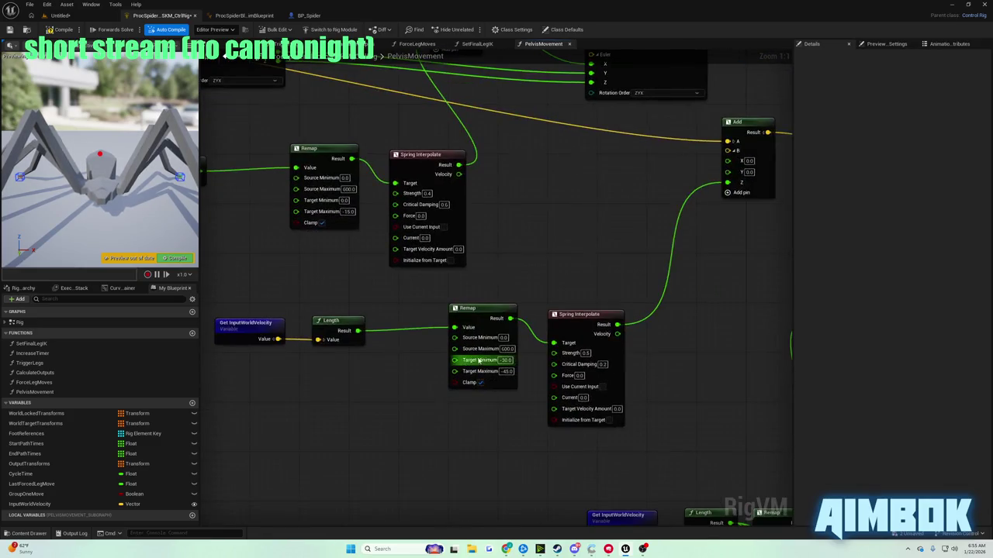
mouse_move(506, 549)
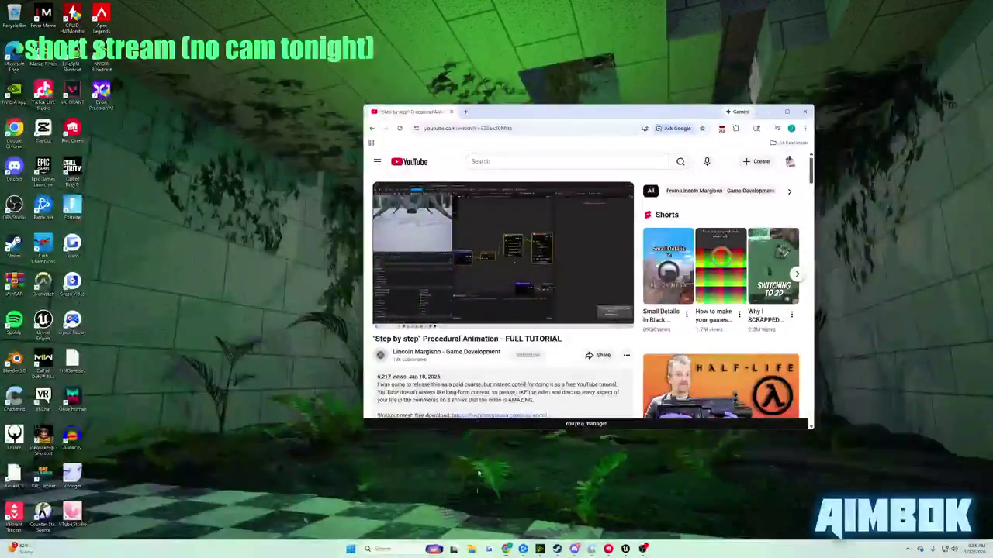
left_click(477, 504)
double_click(463, 238)
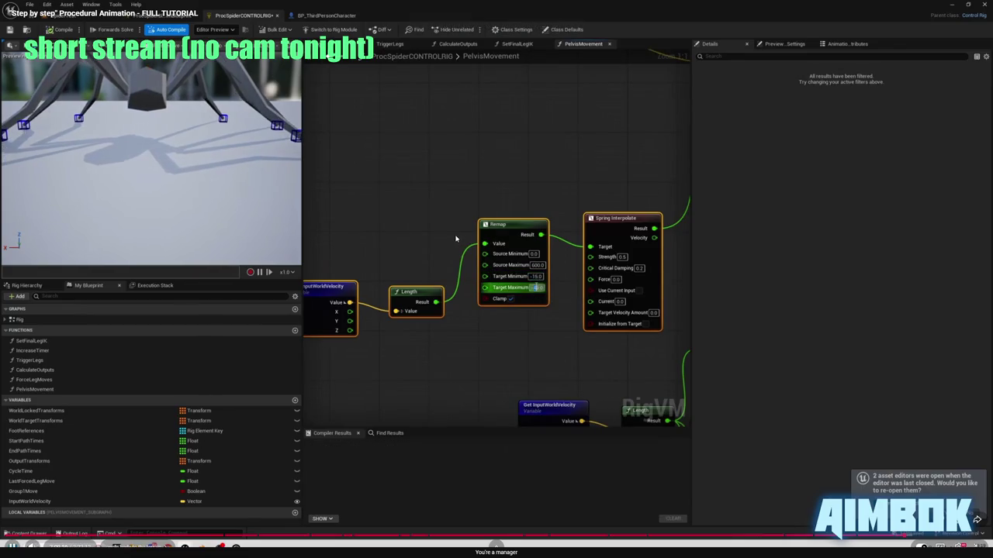
Switch to the level editor and start a Play session with the spider.
key("alt+Tab")
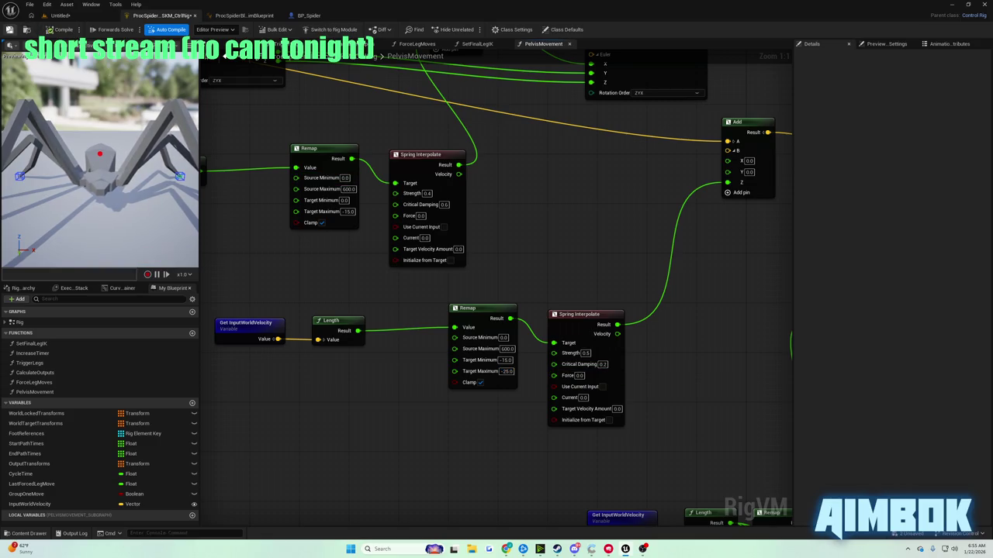
left_click(60, 16)
left_click(192, 28)
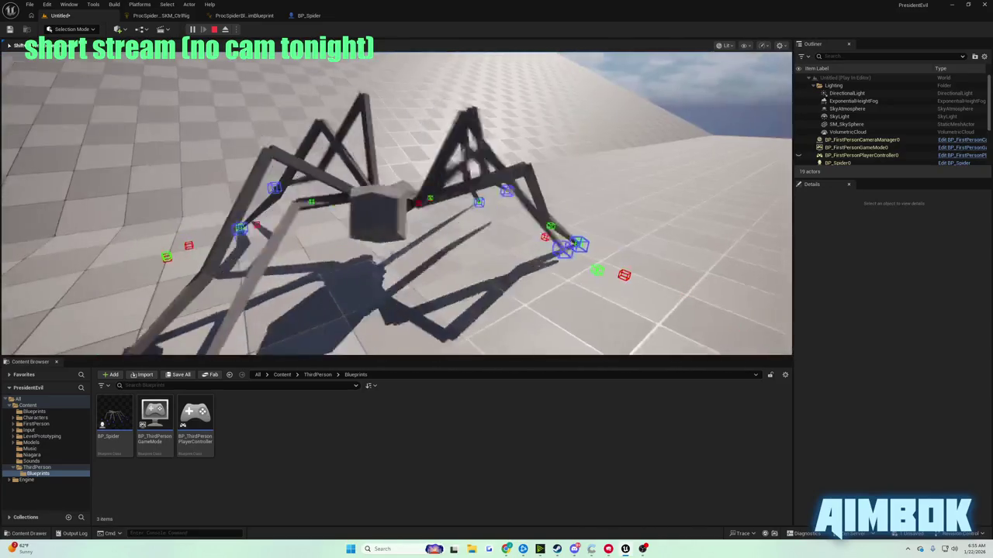
Stop the spider play session and watch the tutorial video full screen.
key("Escape")
mouse_move(505, 549)
left_click(481, 504)
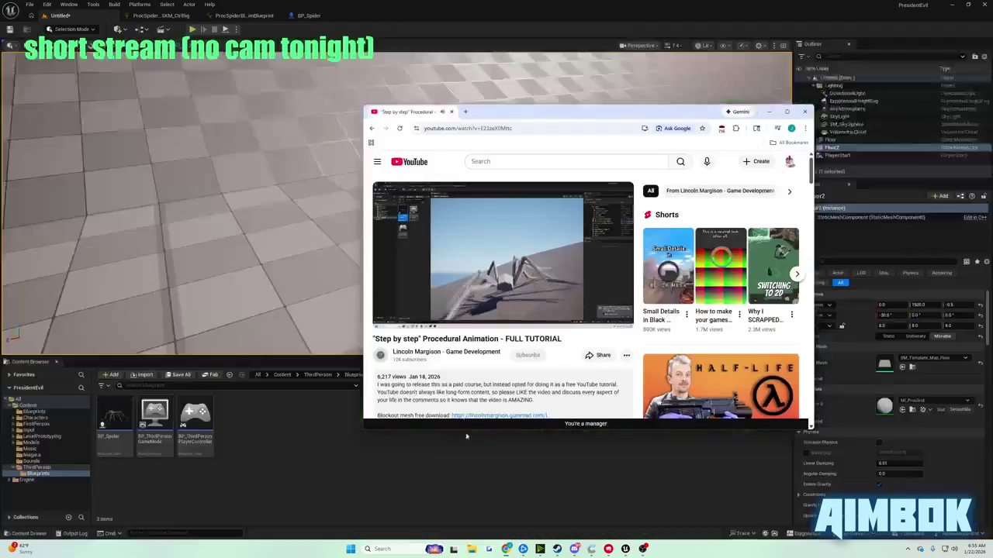
key("f")
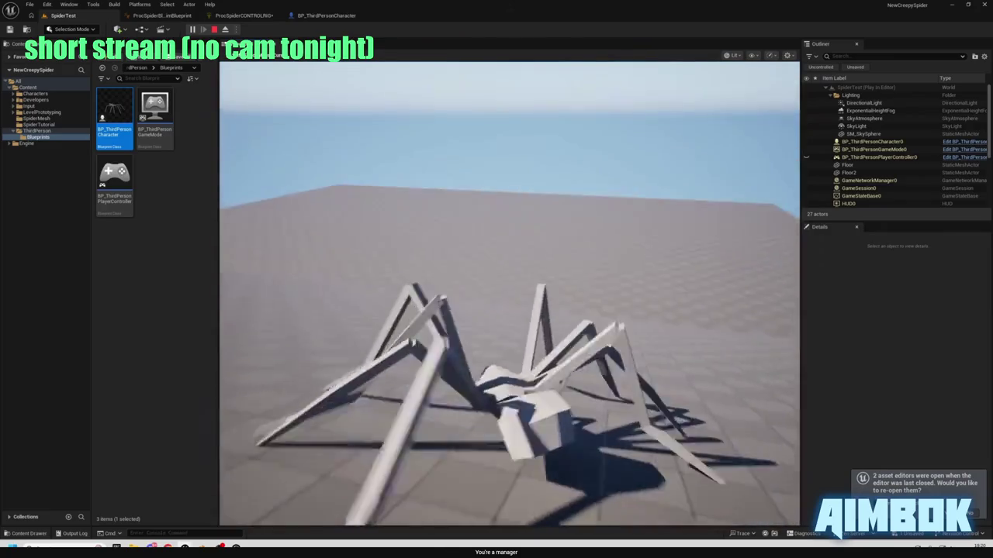
mouse_move(505, 207)
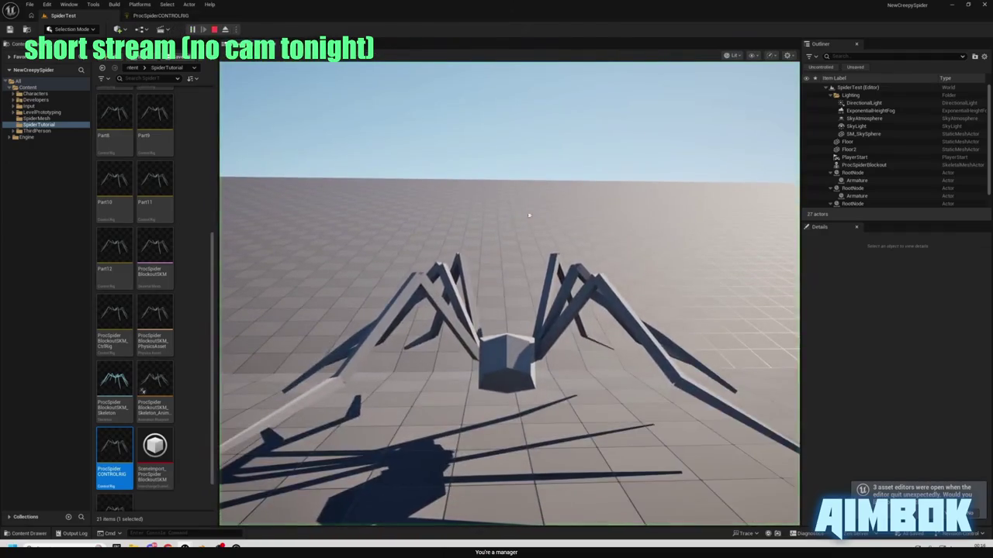
Review the tutorial up to where it adds a trace node.
key("Escape")
left_click(161, 15)
scroll(496, 174, "up", 10)
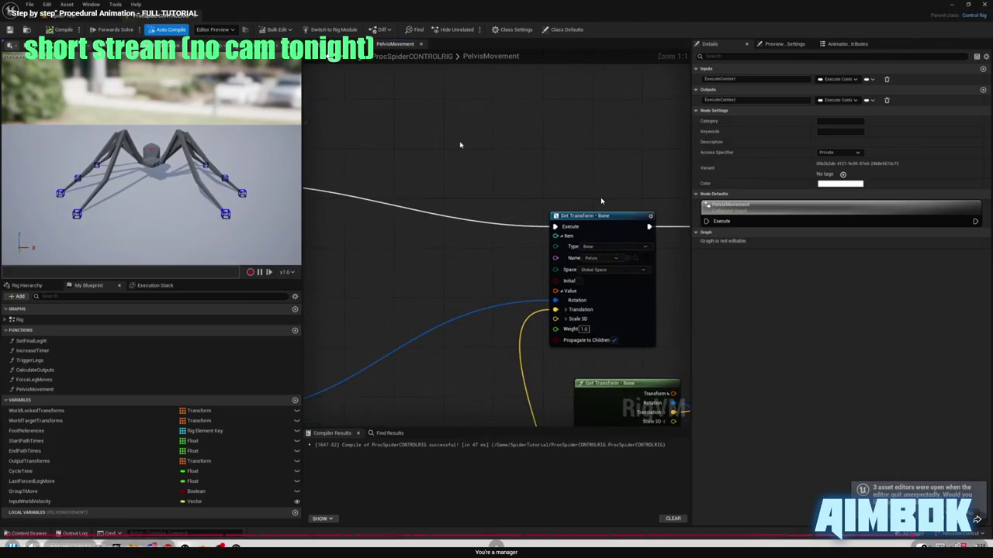
key("Escape")
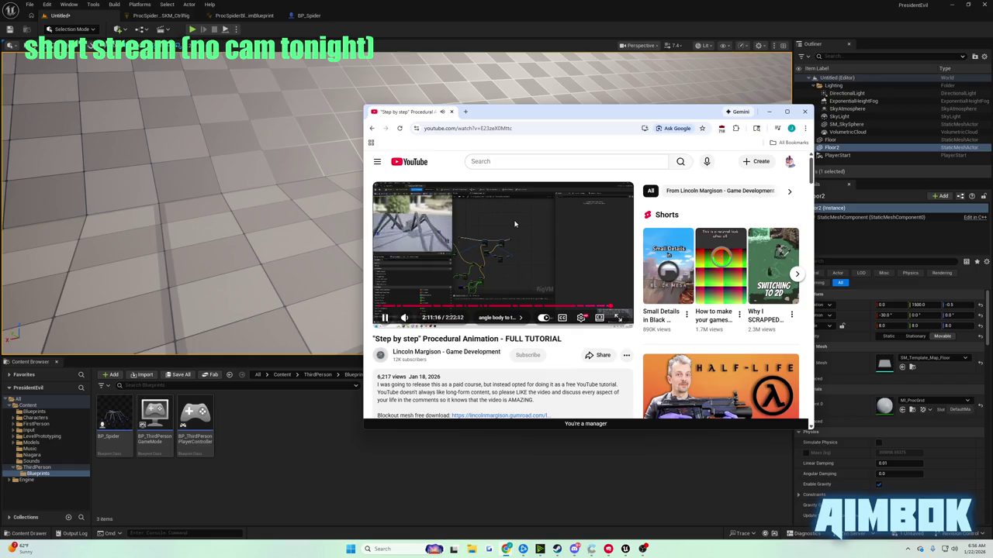
left_click(514, 224)
double_click(514, 224)
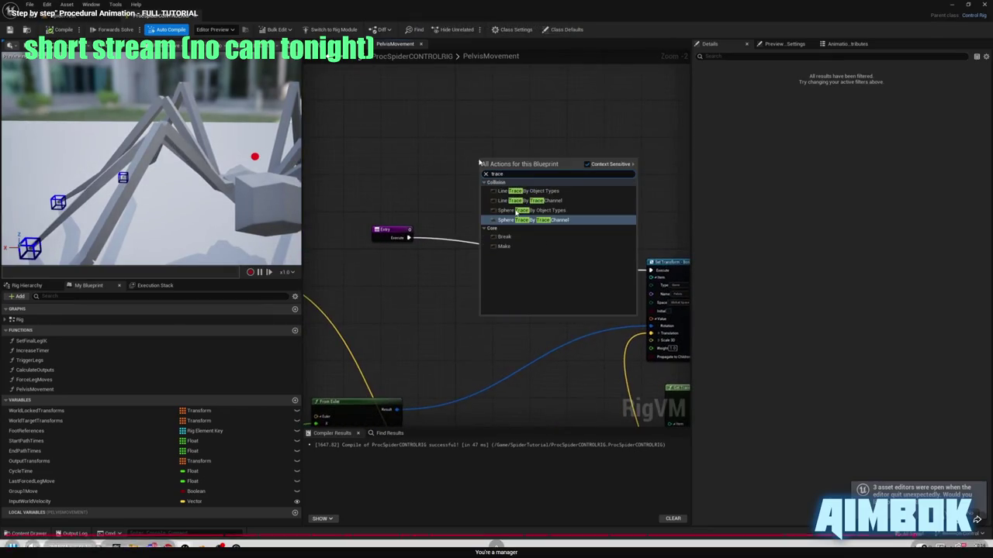
key("Escape")
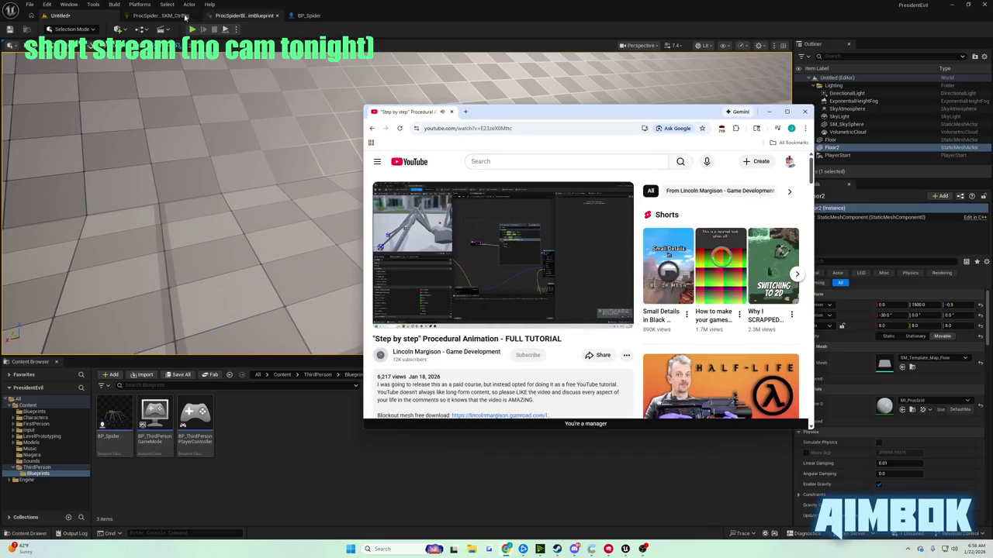
Return to the ProcSpider_SKM_CtrlRig Control Rig graph.
left_click(198, 16)
scroll(454, 282, "down", 5)
scroll(474, 215, "up", 5)
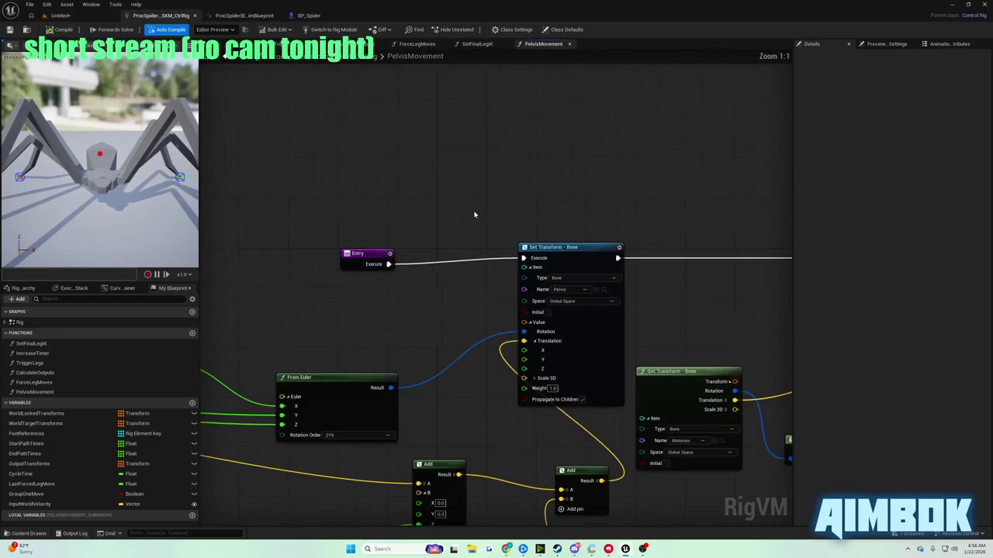
Move the Entry node upward and check the tutorial's next step.
left_click_drag(386, 253, 388, 186)
scroll(387, 186, "down", 5)
scroll(434, 287, "up", 4)
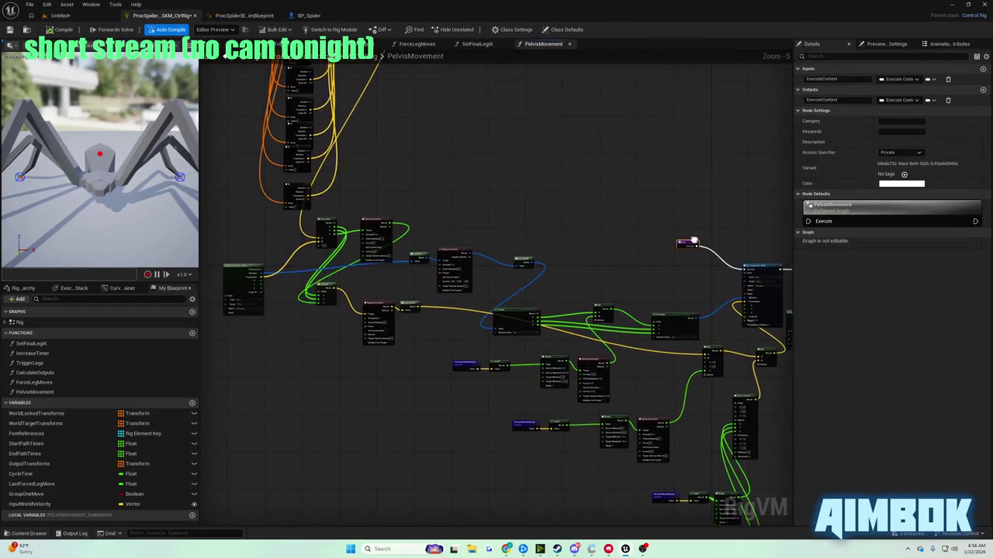
scroll(435, 287, "up", 1)
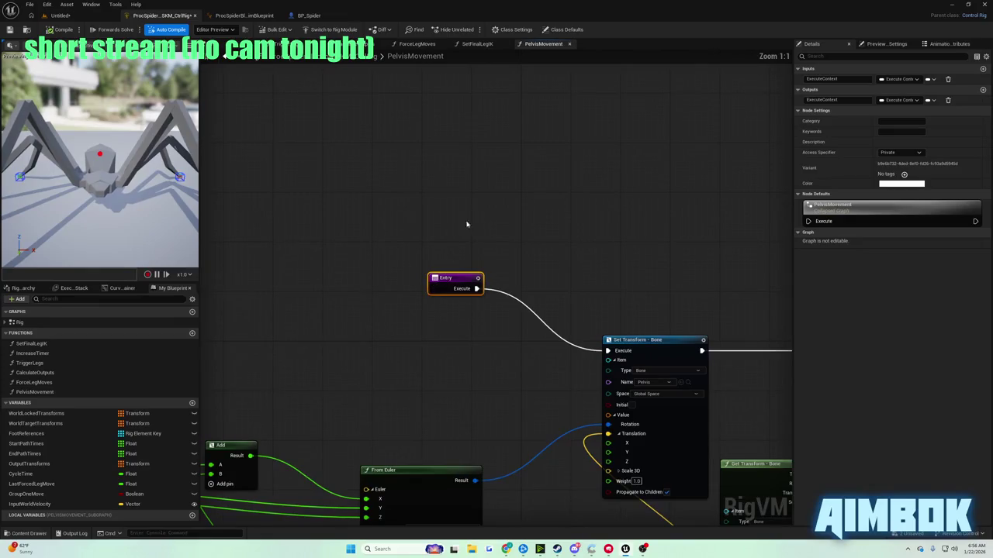
left_click(506, 549)
double_click(475, 264)
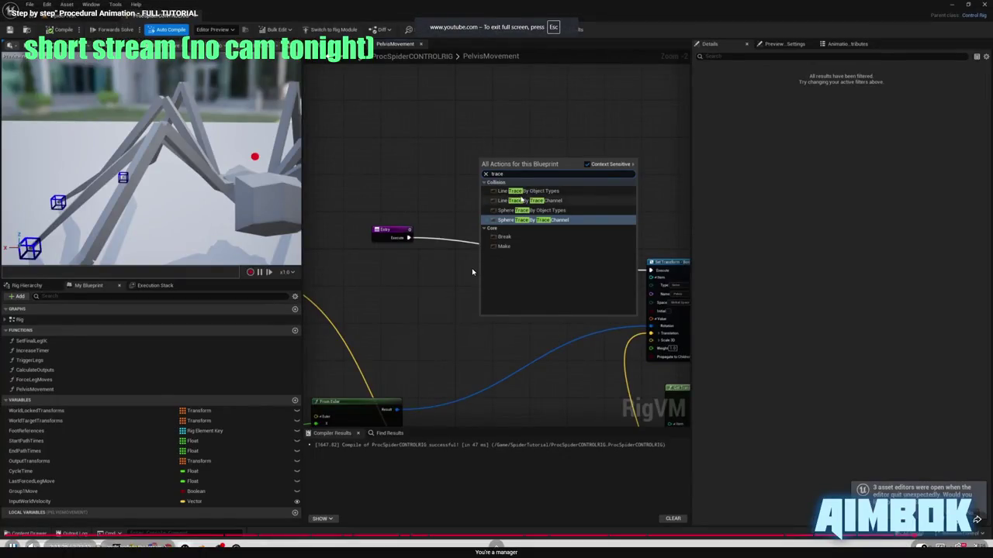
key("space")
key("alt+Tab")
Add a Line Trace By Trace Channel node to the PelvisMovement graph.
left_click(340, 199)
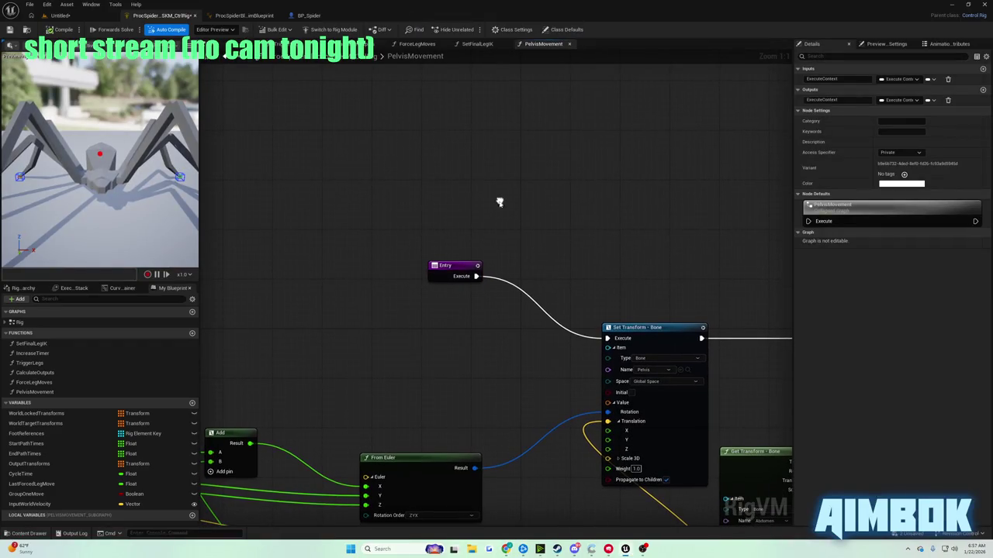
right_click(501, 203)
type("line trace channel")
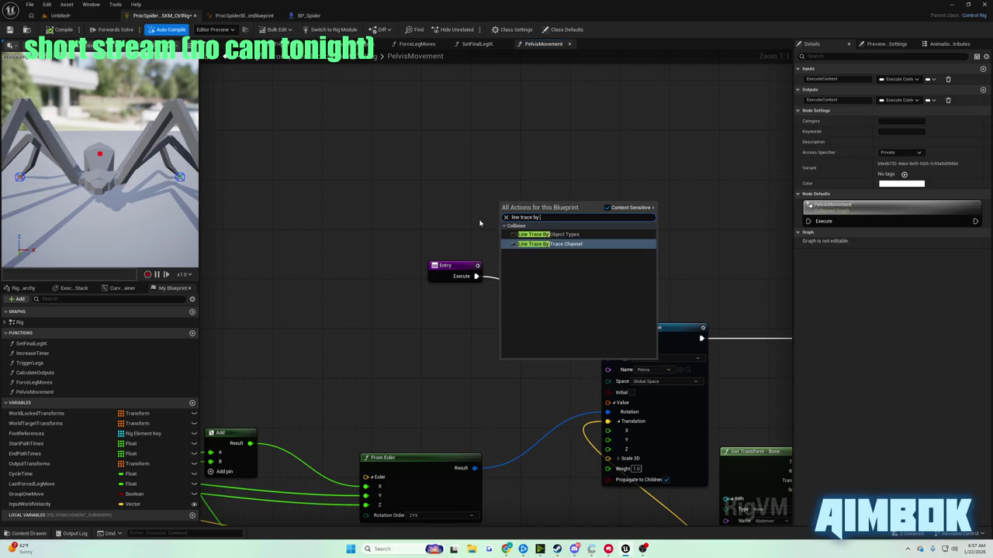
key("Return")
left_click_drag(458, 266, 389, 224)
Check the tutorial's line trace settings full screen.
mouse_move(506, 549)
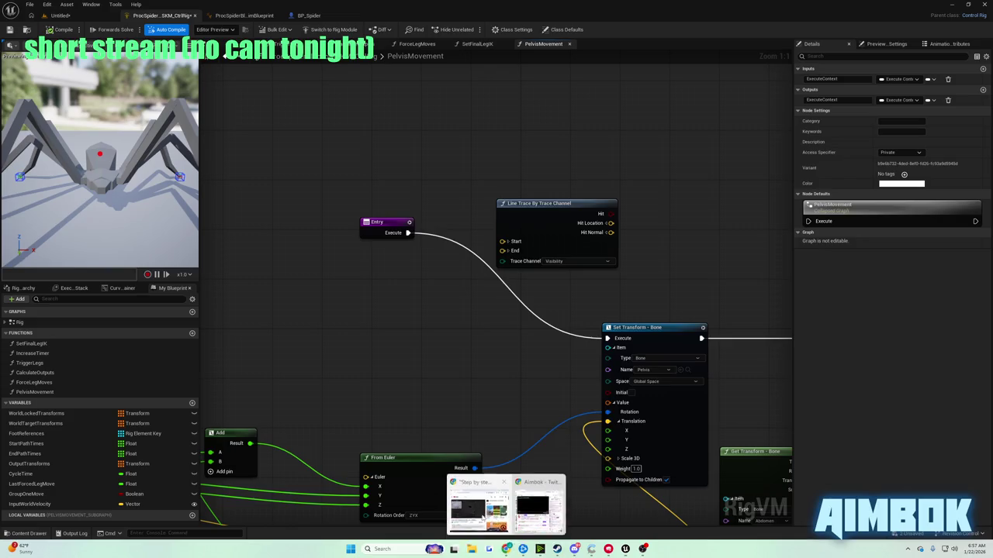
left_click(481, 504)
double_click(482, 262)
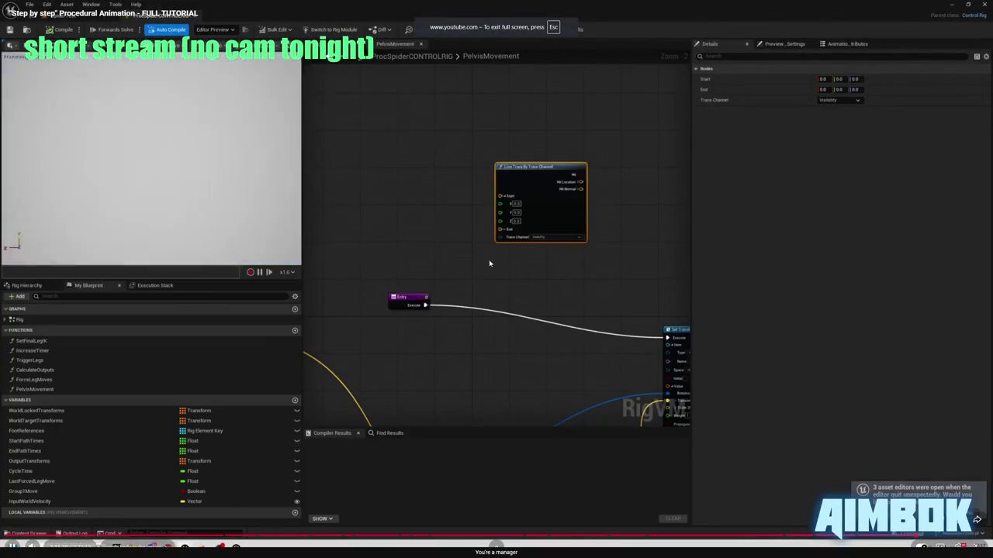
double_click(491, 262)
key("alt+Tab")
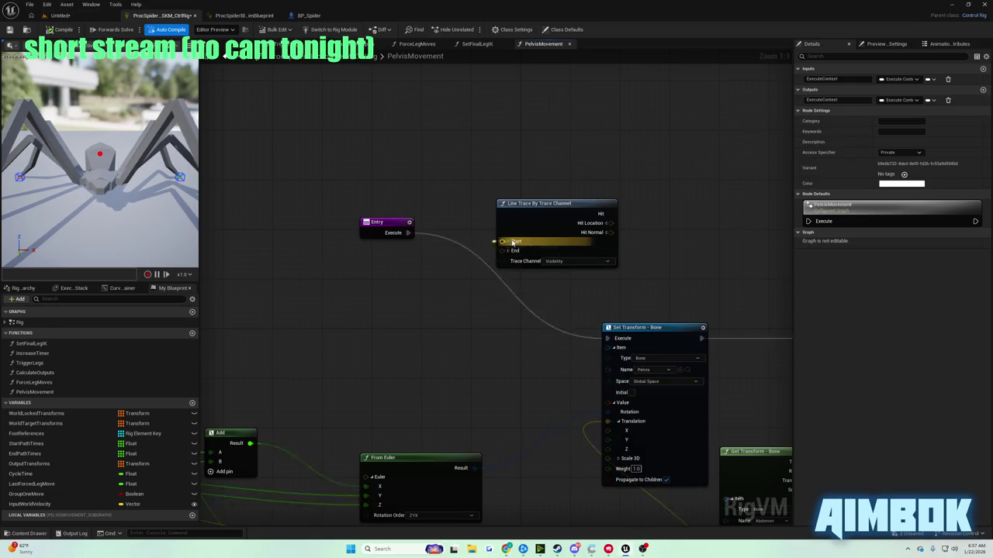
Split the trace's Start and End vectors, with Start Z 400 and End Z -400.
left_click(507, 241)
left_click(509, 285)
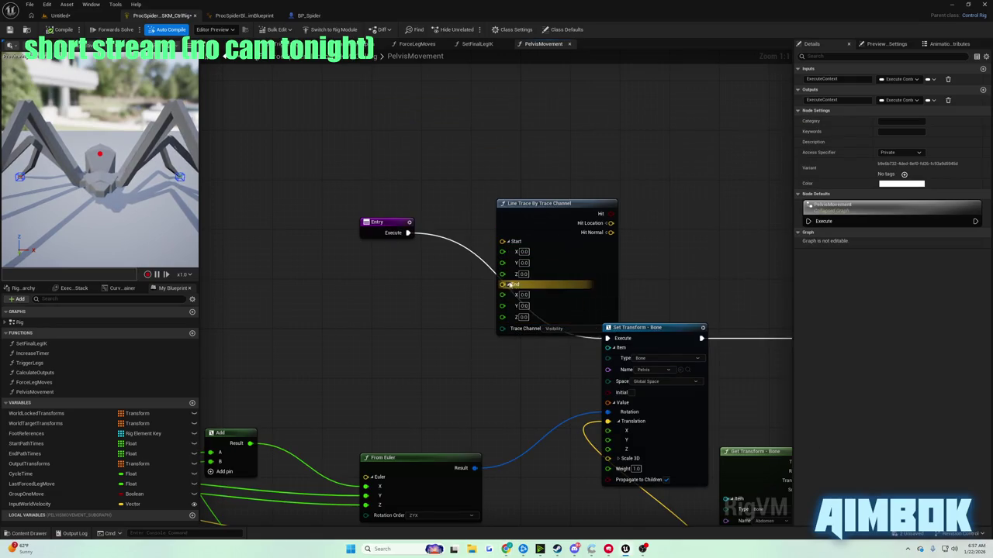
left_click_drag(527, 216, 518, 122)
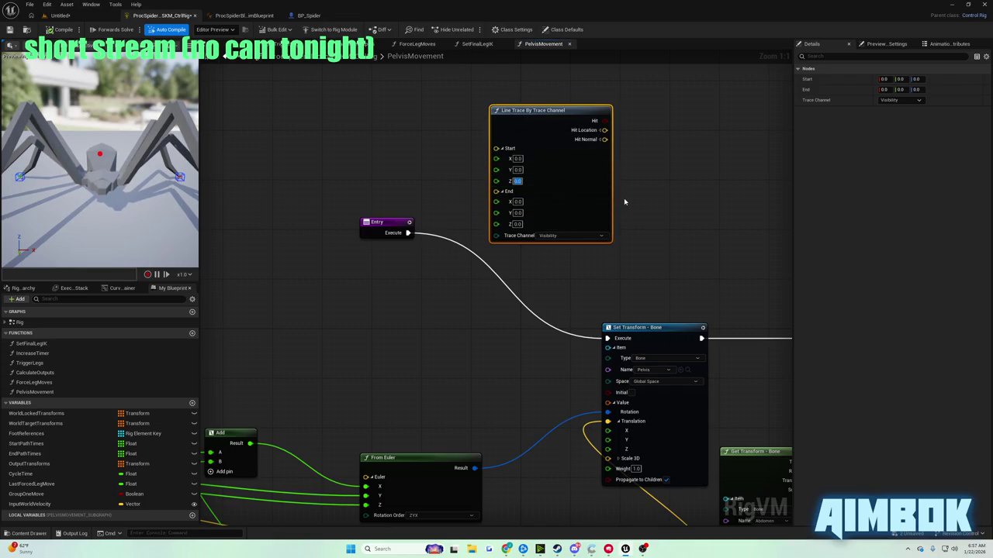
type("400-400")
key("Return")
Watch the next part of the tutorial video.
mouse_move(512, 550)
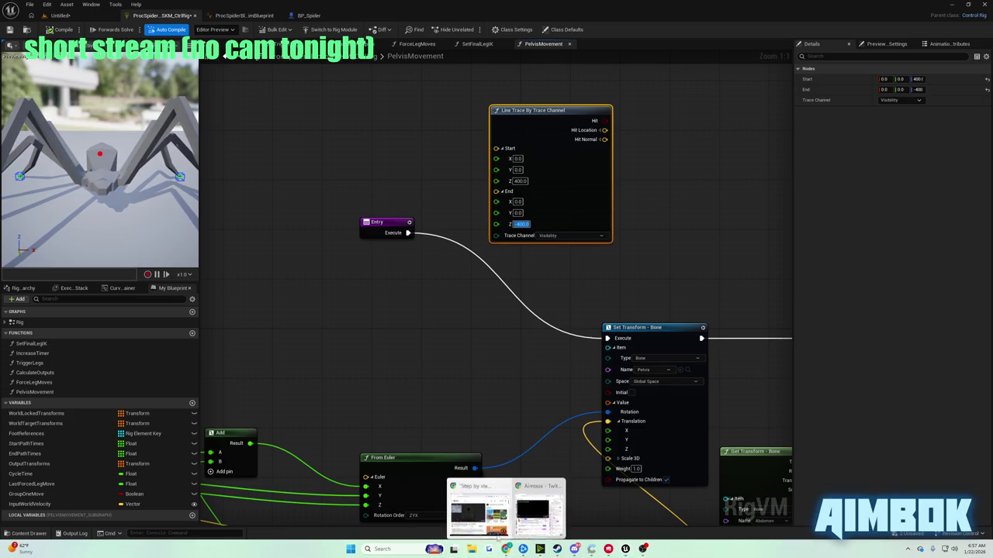
left_click(537, 504)
double_click(497, 280)
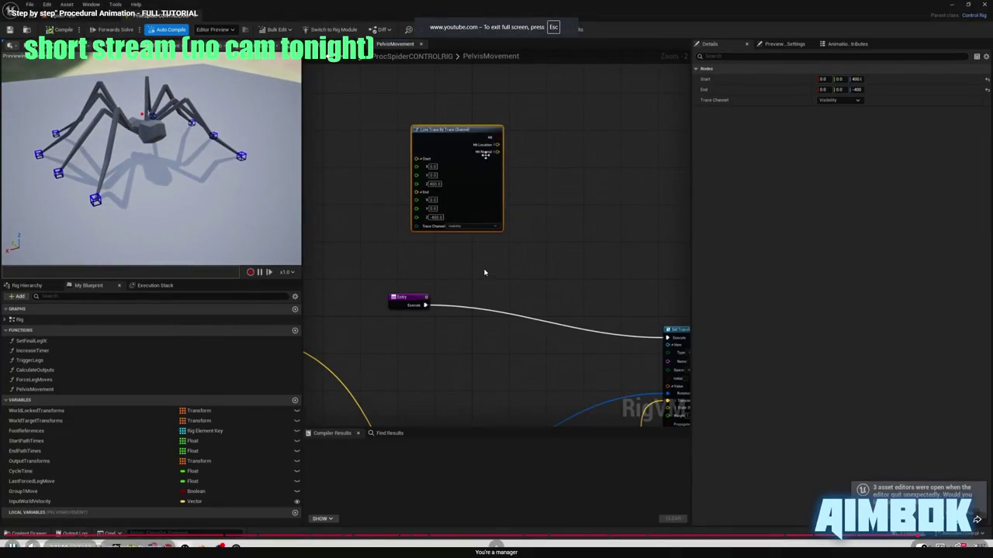
key("Escape")
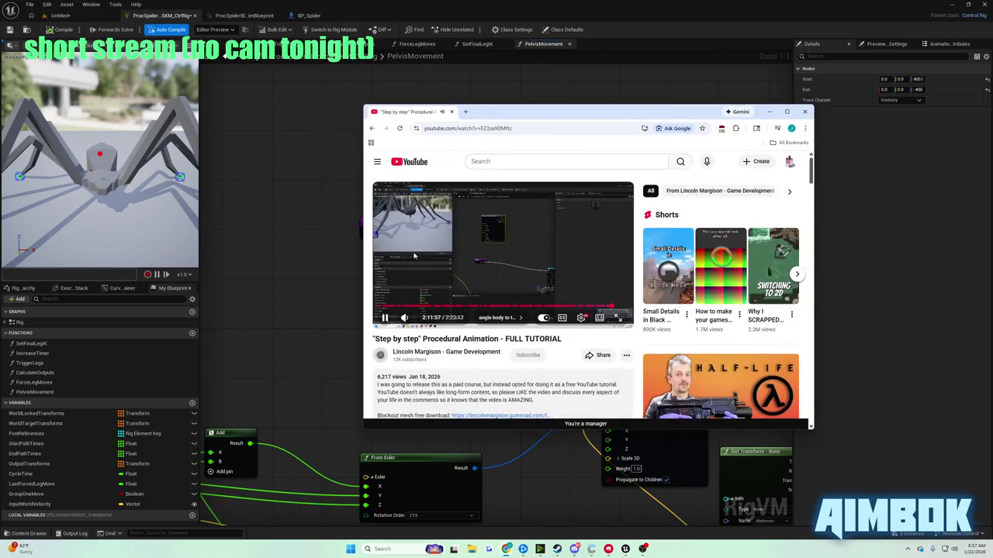
Watch the tutorial full screen until it adds From Two Vectors beside the line trace.
double_click(468, 248)
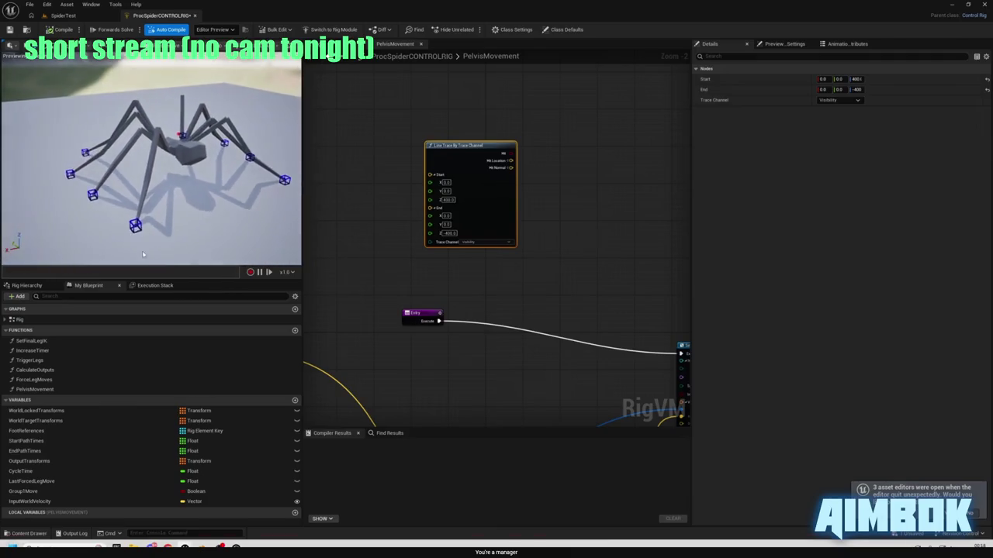
mouse_move(128, 227)
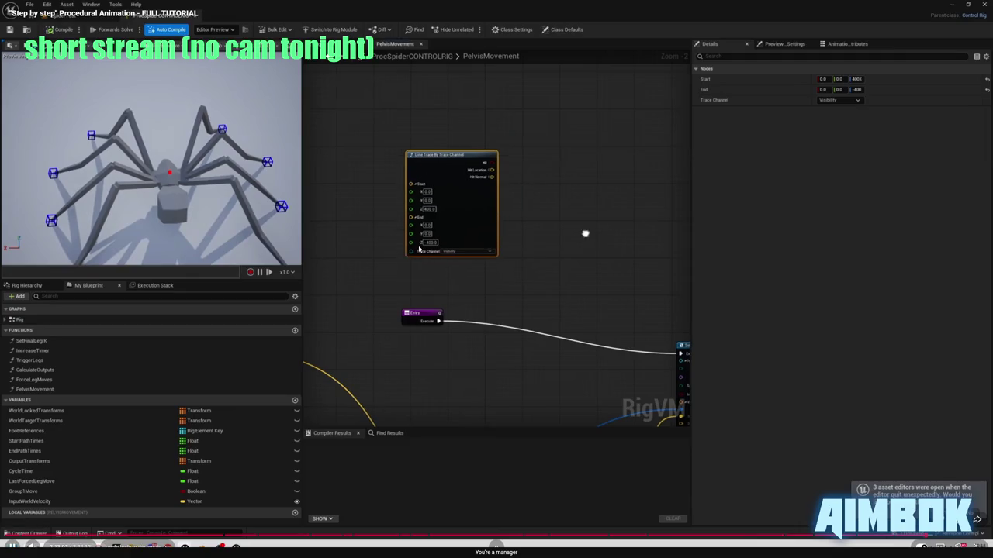
right_click(524, 228)
type("from two")
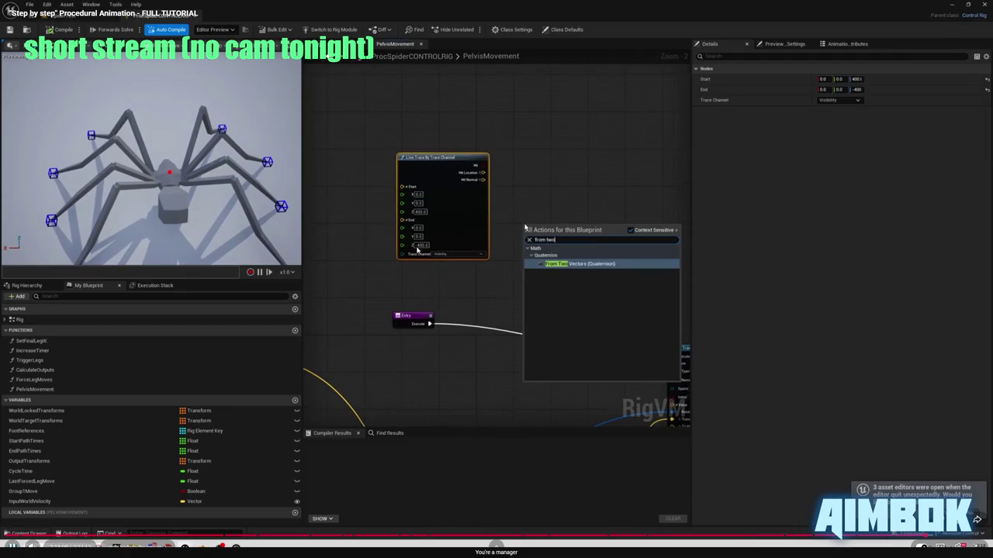
key("alt+Tab")
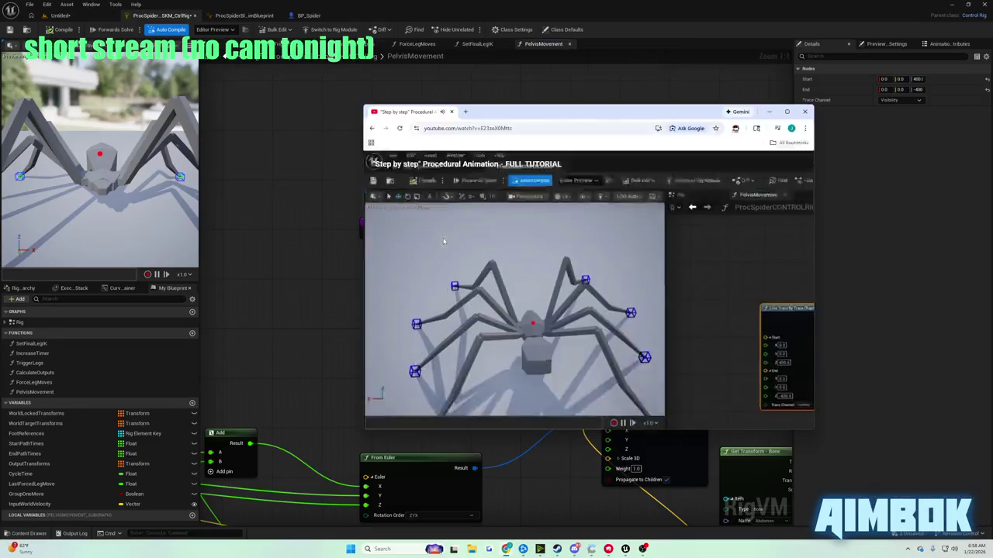
Add a From Two Vectors node to the graph.
left_click_drag(604, 129, 654, 132)
left_click(647, 104)
right_click(646, 104)
type("from two ve")
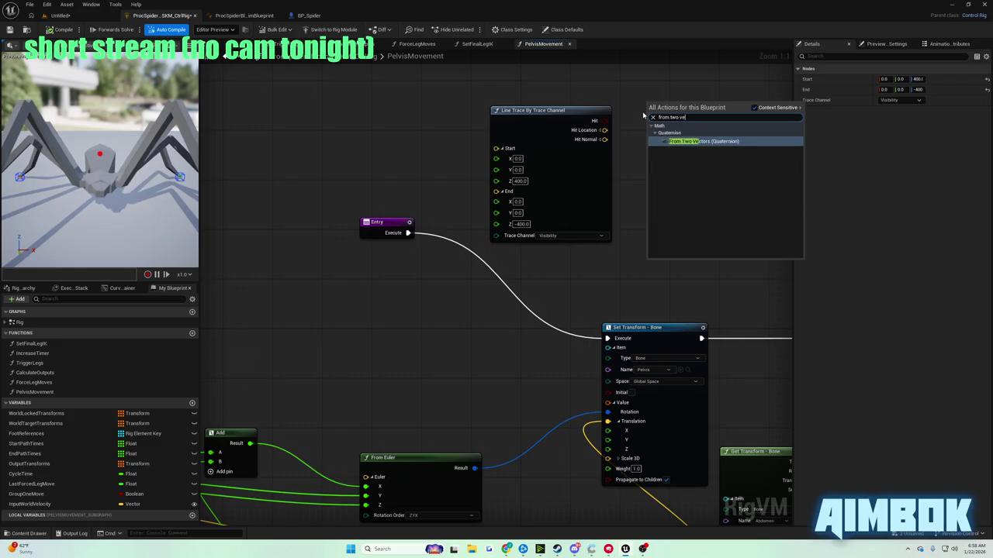
key("Return")
Check the tutorial for how the From Two Vectors inputs are set.
mouse_move(506, 549)
left_click(479, 503)
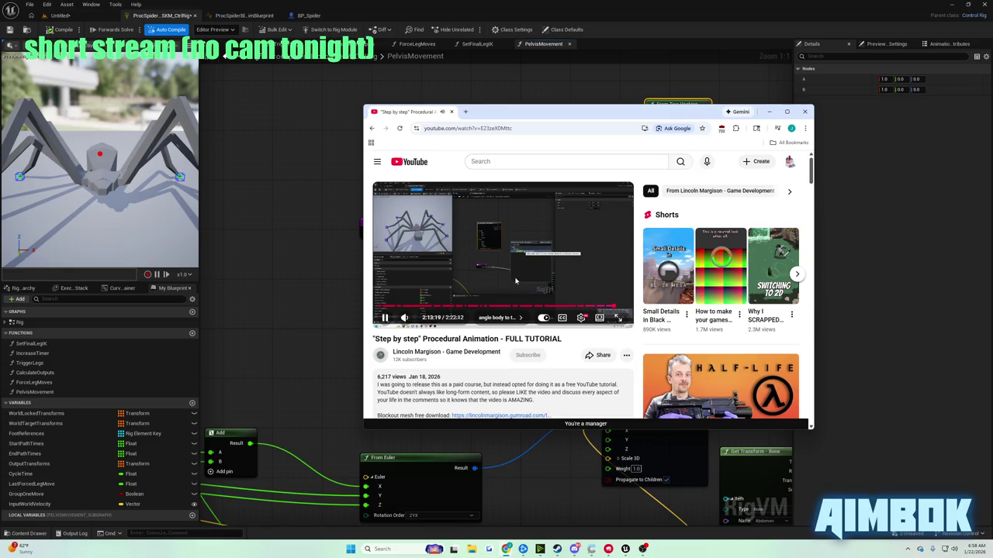
double_click(515, 281)
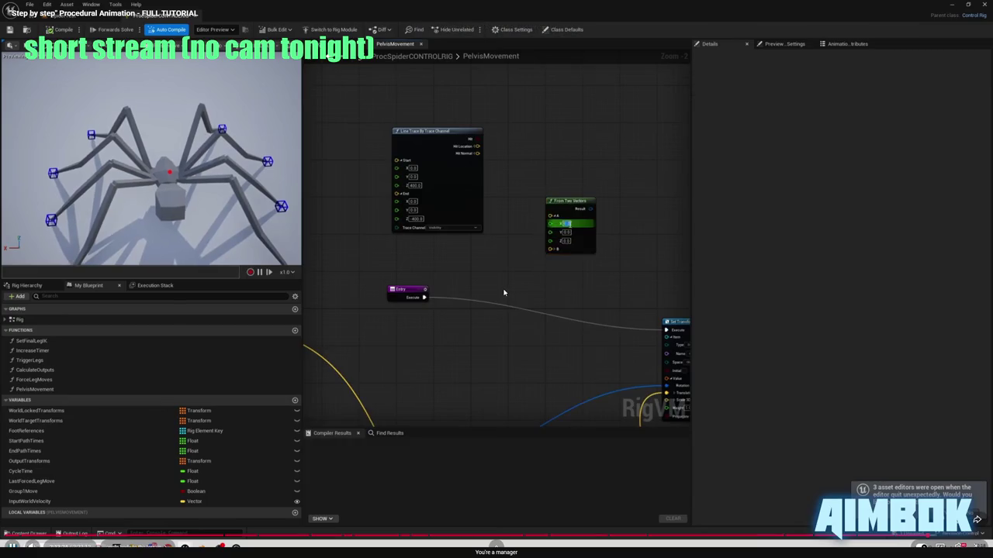
key("alt+Tab")
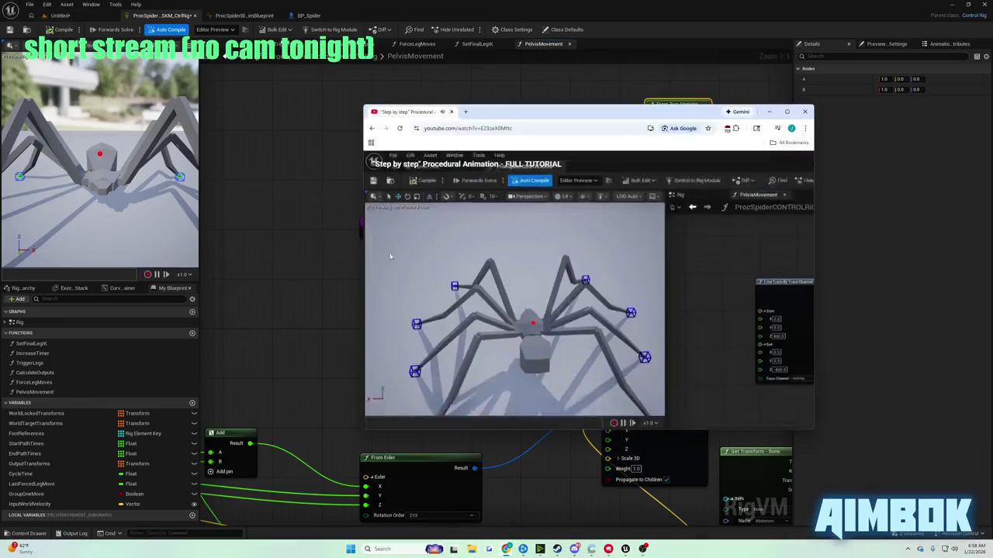
Split From Two Vectors' A pin and set its Z to 1.
left_click(655, 124)
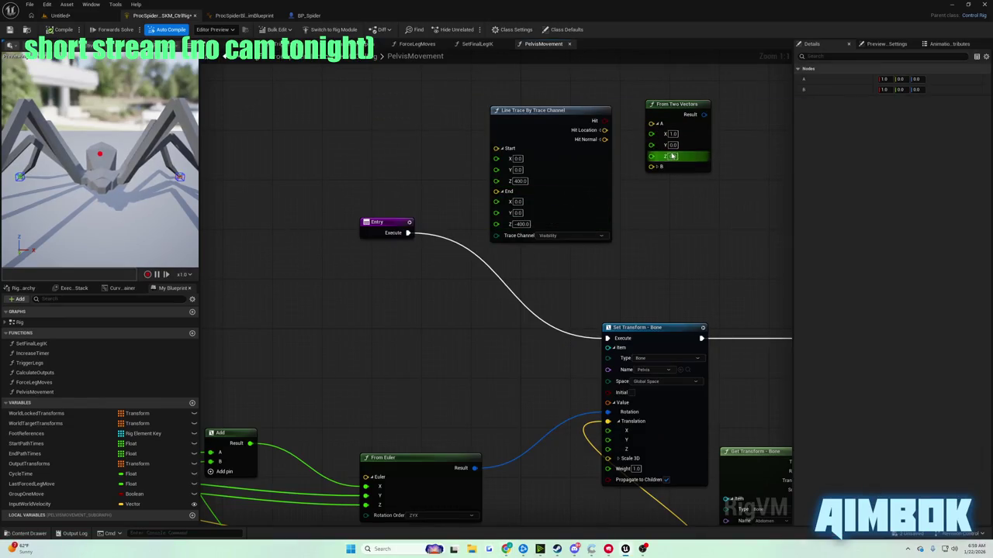
type("1")
key("Return")
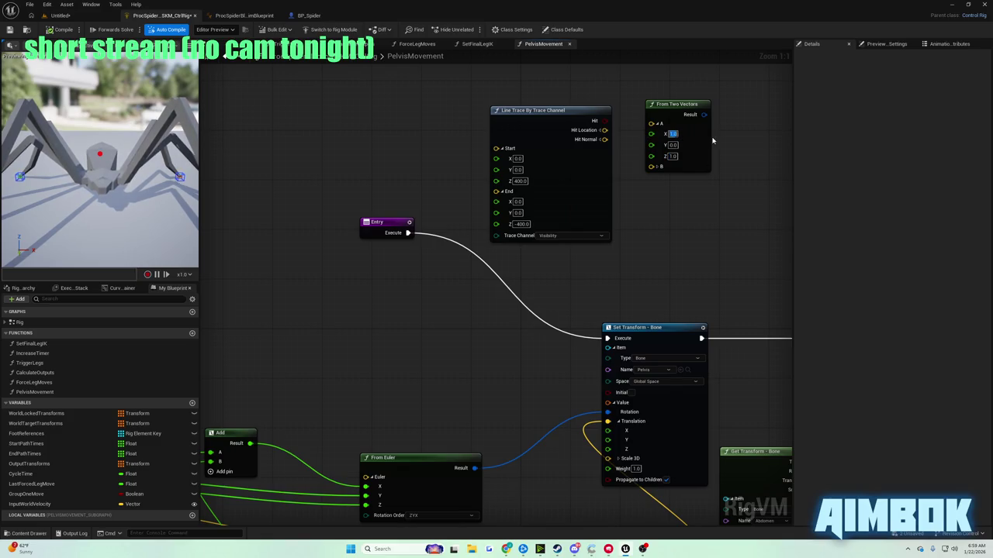
type("0")
left_click(657, 167)
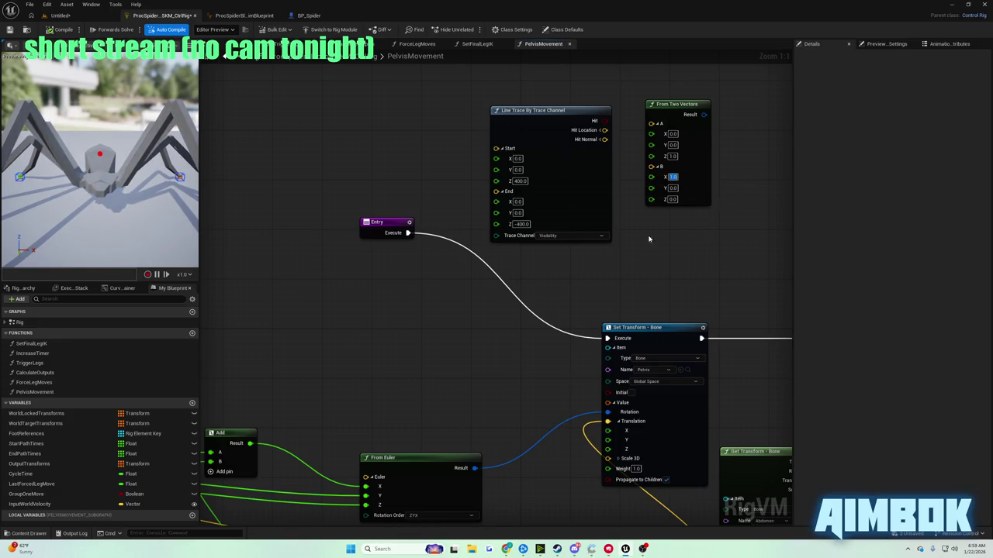
left_click(656, 169)
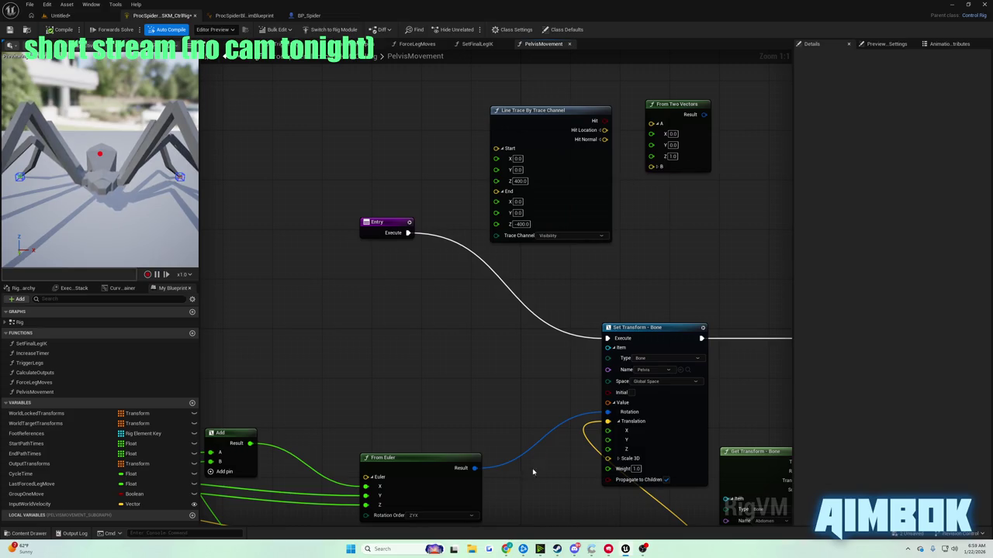
Connect the line trace's Hit Normal to the From Two Vectors B input.
left_click(505, 550)
double_click(488, 256)
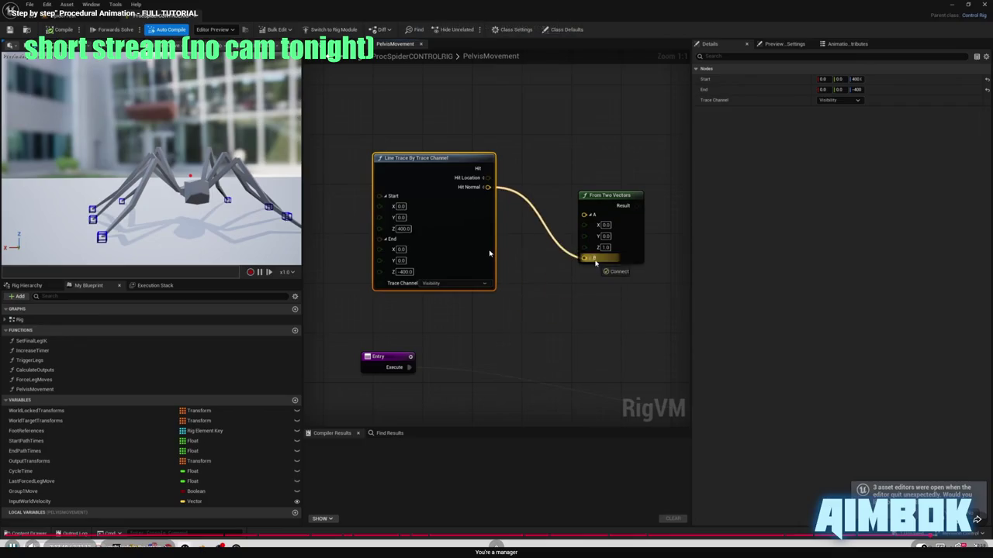
key("alt+Tab")
mouse_move(604, 139)
left_mouse_down()
mouse_move(649, 164)
mouse_move(602, 218)
left_mouse_up()
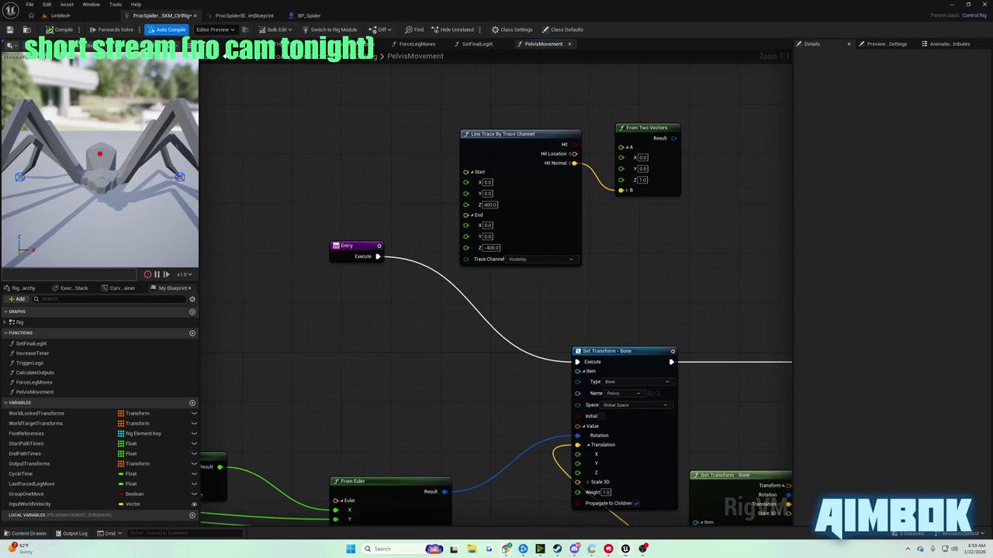
left_click(506, 549)
double_click(491, 281)
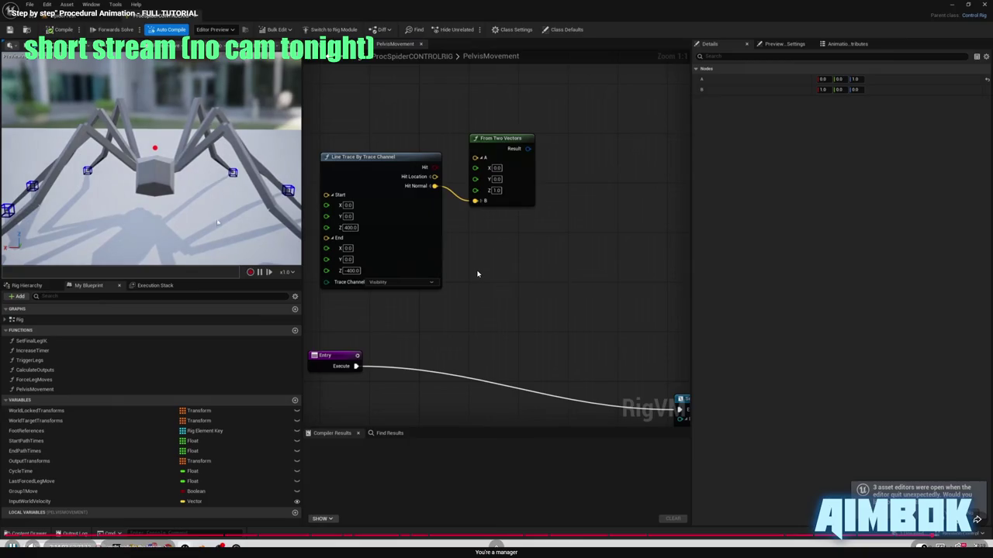
Pause the tutorial at Get Transform - Bone and pan the graph to the second Set Transform node.
left_click(518, 306)
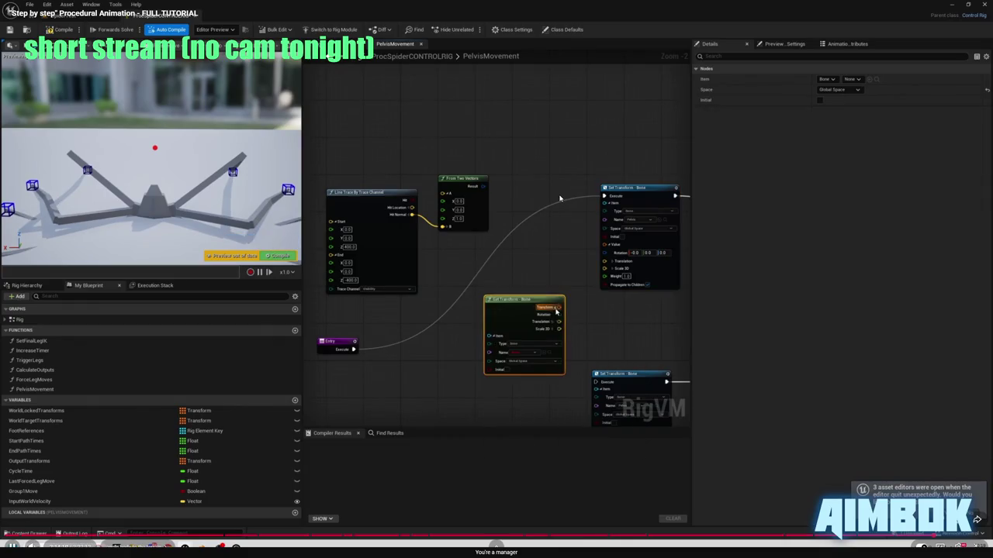
key("alt+Tab")
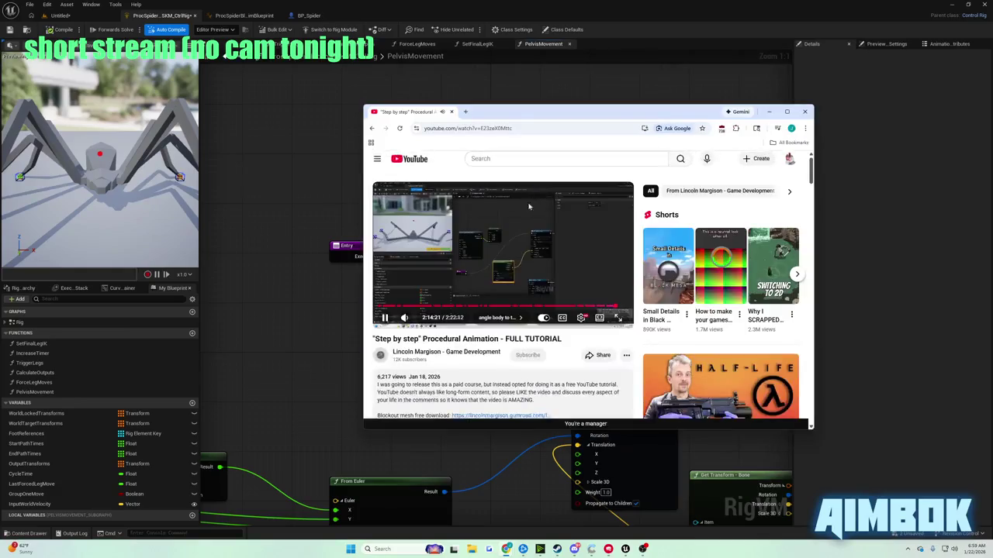
mouse_move(444, 257)
left_mouse_down()
mouse_move(328, 255)
mouse_move(452, 274)
mouse_move(259, 246)
mouse_move(315, 250)
left_mouse_up()
scroll(315, 250, "down", 5)
scroll(527, 274, "up", 3)
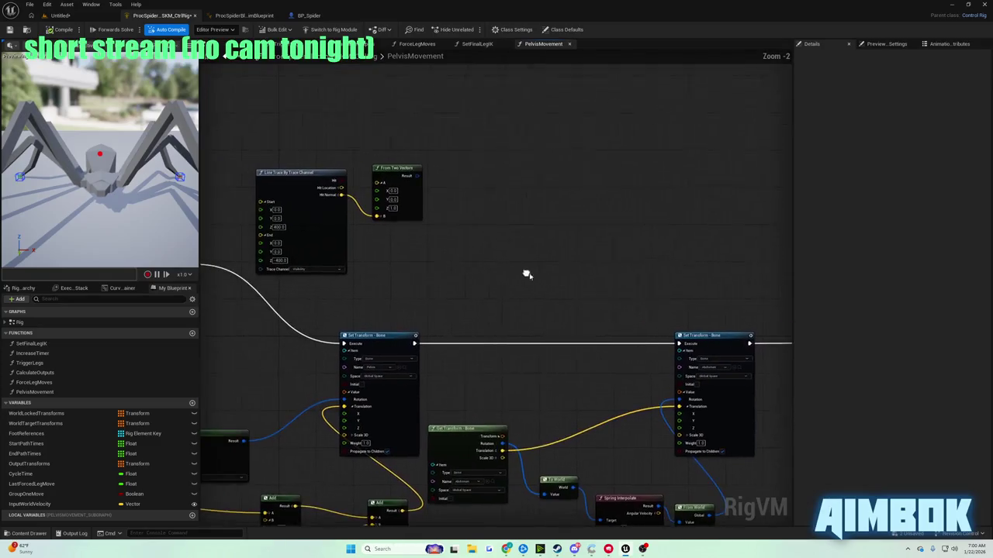
Add a Get Transform - Bone node from Entry reading the Pelvis bone.
left_click_drag(341, 295, 379, 305)
type("get transfor")
key("Down")
key("Down")
key("Down")
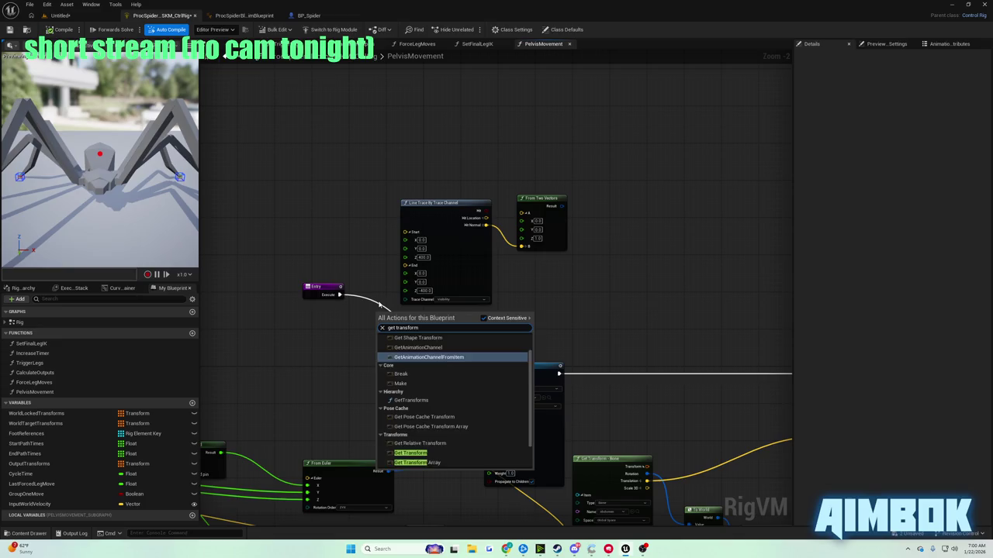
key("Return")
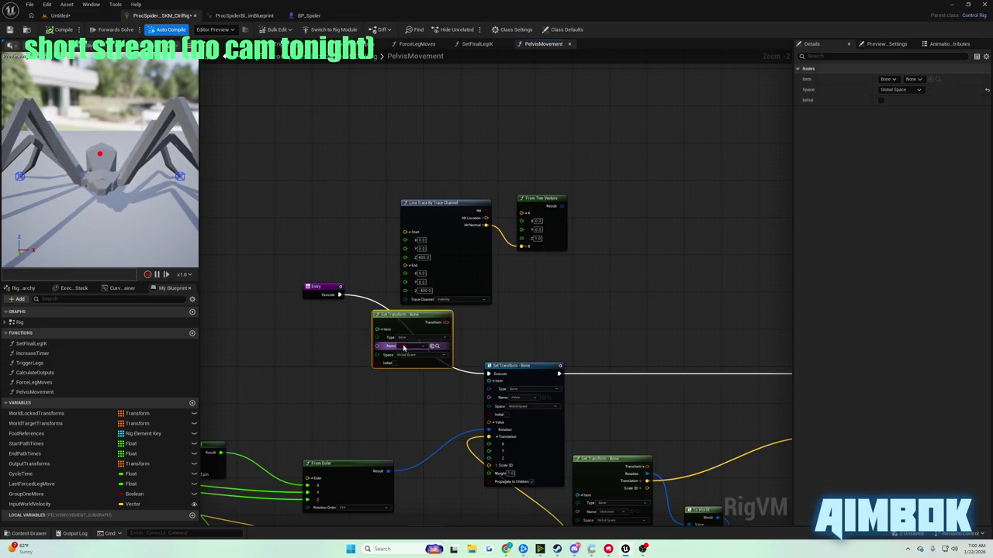
scroll(396, 345, "up", 2)
left_click(403, 346)
type("pelvis")
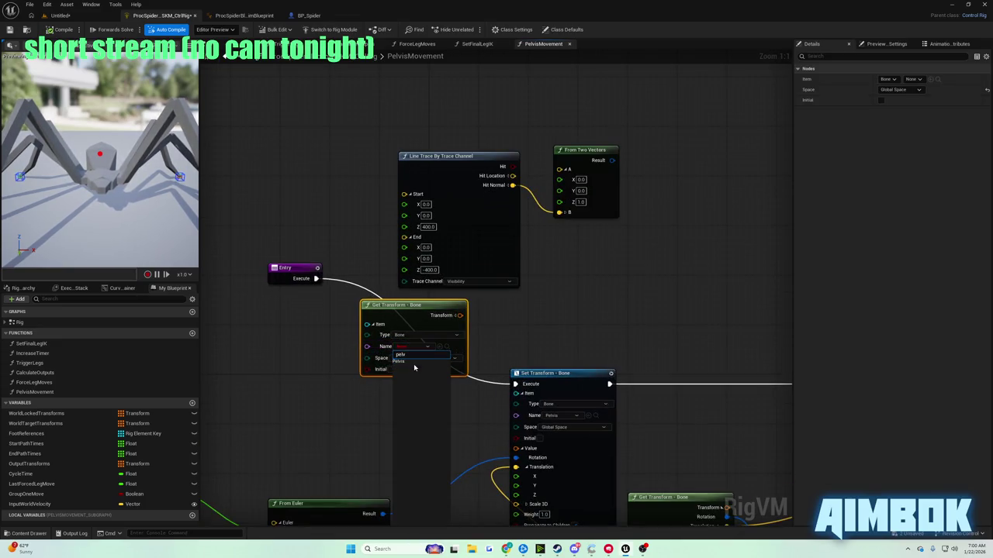
left_click(401, 361)
left_click_drag(391, 309, 345, 315)
left_click(484, 305)
Check the tutorial, then exit its full screen view.
mouse_move(505, 549)
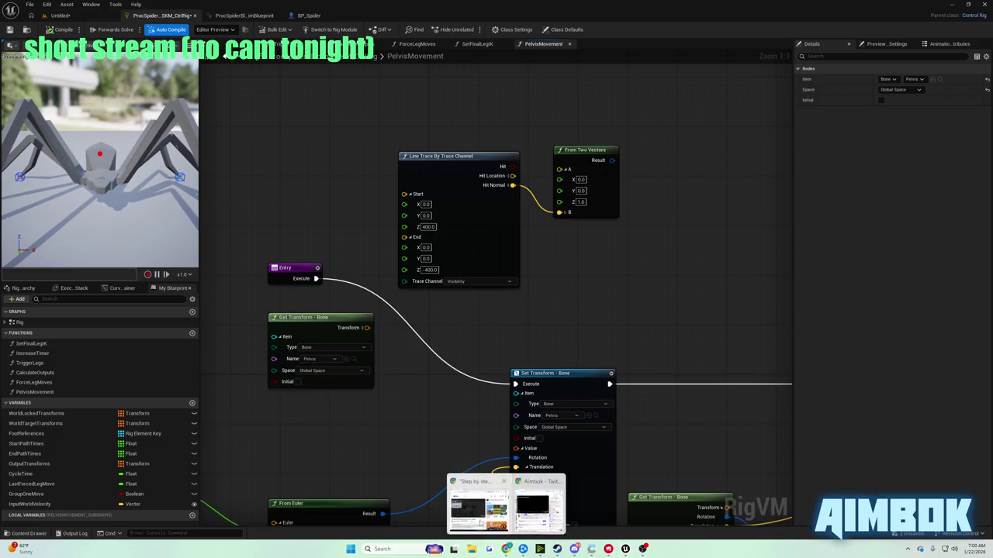
left_click(475, 508)
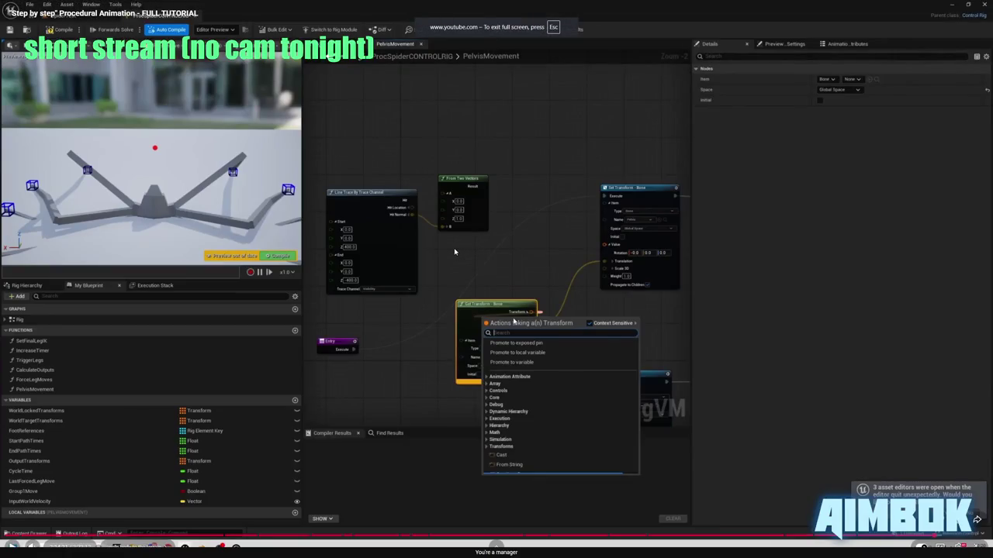
key("Escape")
key("alt+Tab")
Add a Set Transform - Bone node executed after Entry, targeting Pelvis.
right_click(612, 235)
type("set transform")
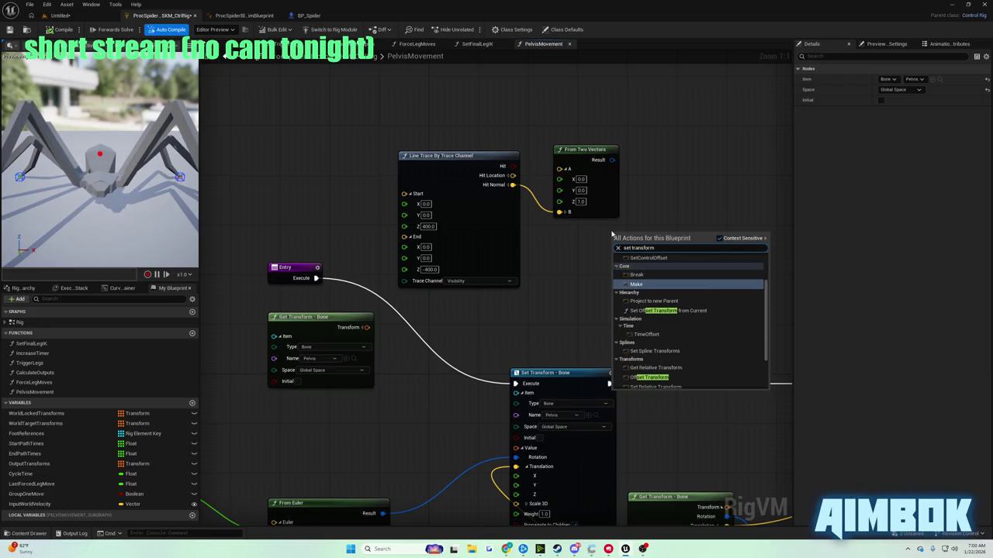
scroll(682, 342, "down", 2)
left_click(655, 343)
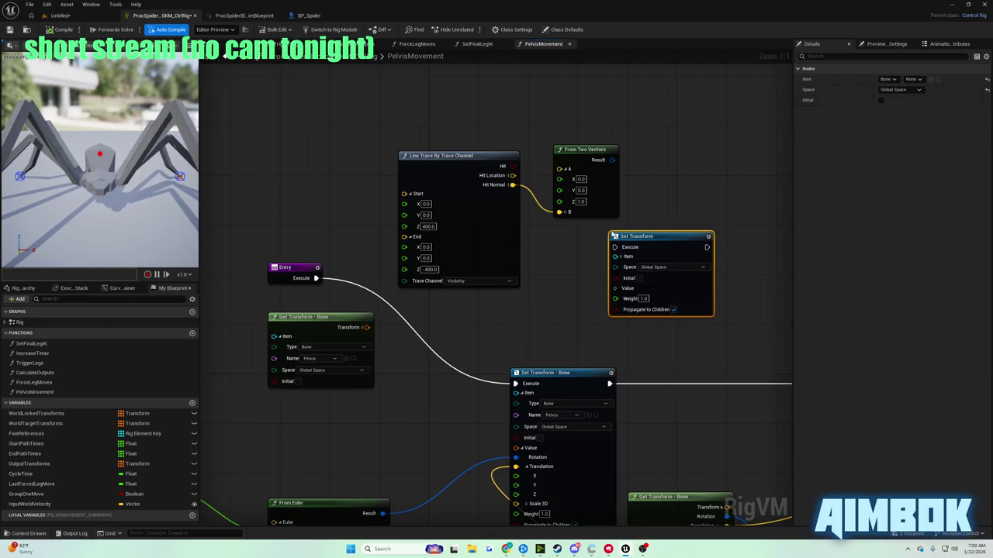
left_click_drag(676, 239, 701, 220)
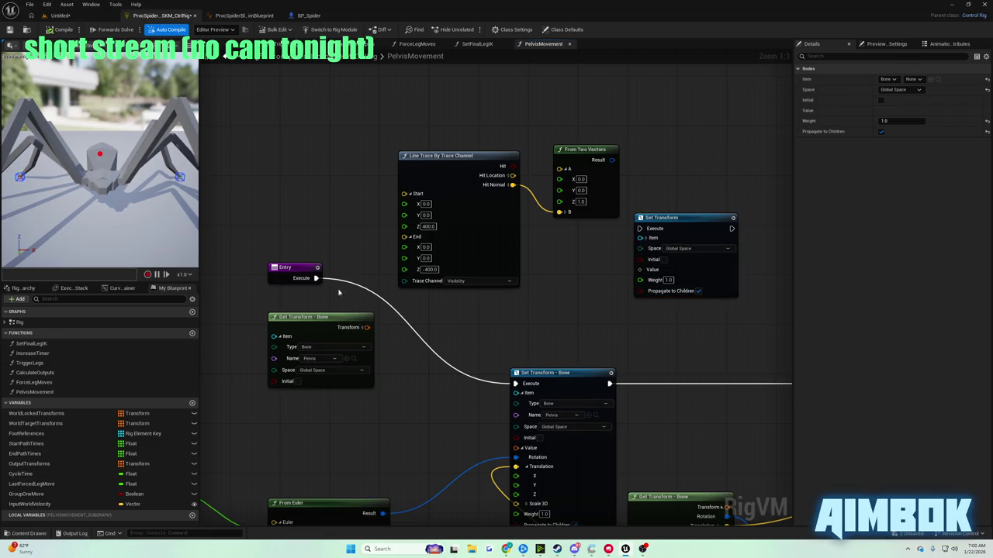
left_click_drag(315, 278, 646, 228)
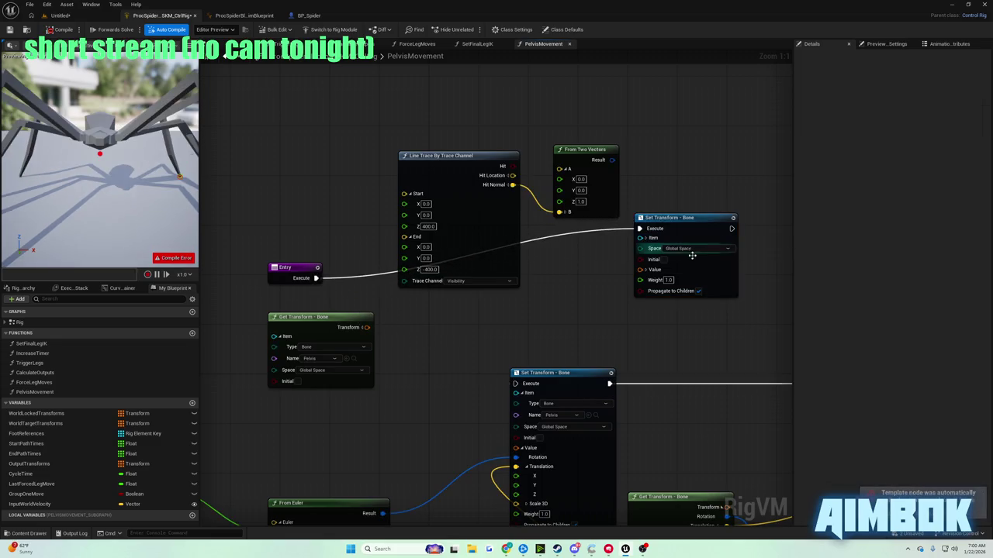
left_click(691, 260)
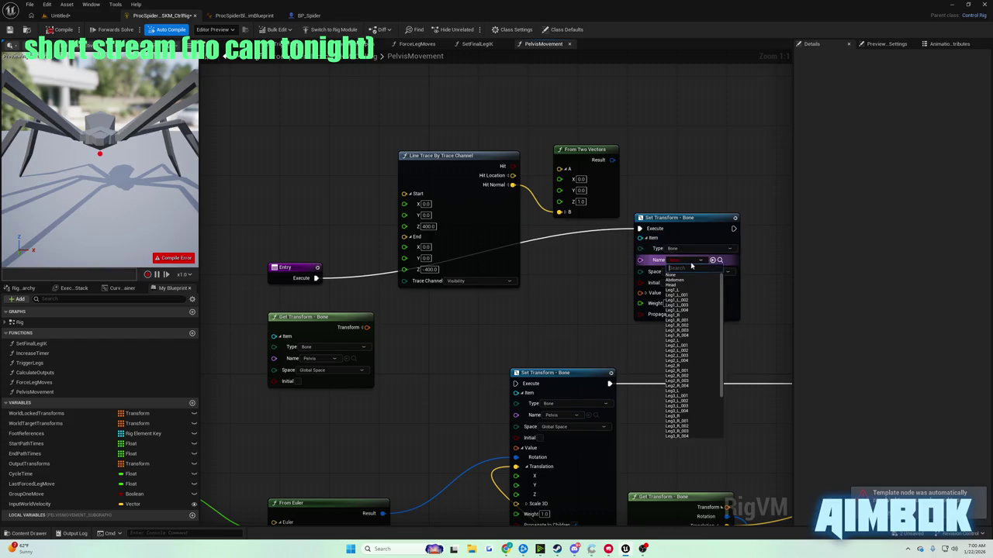
type("pelvi")
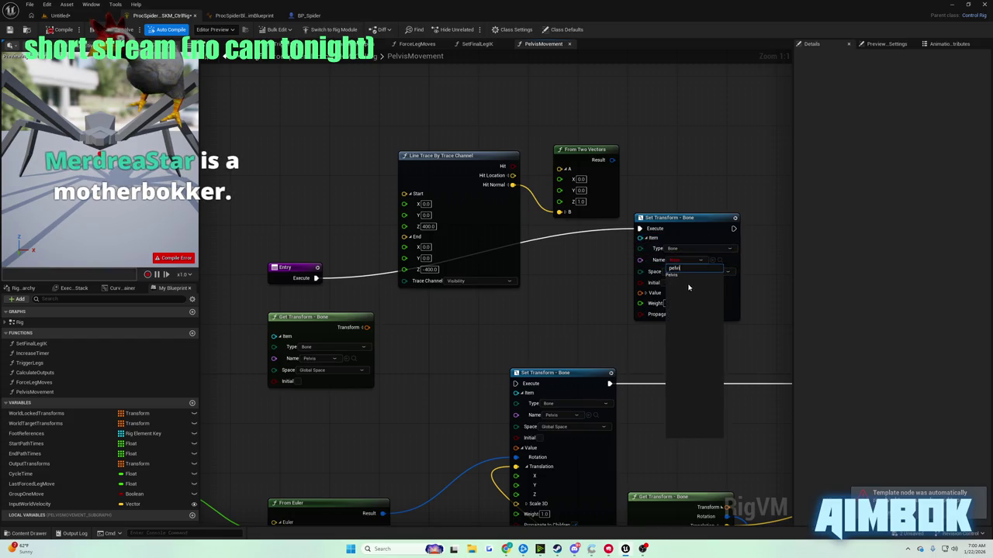
left_click(674, 275)
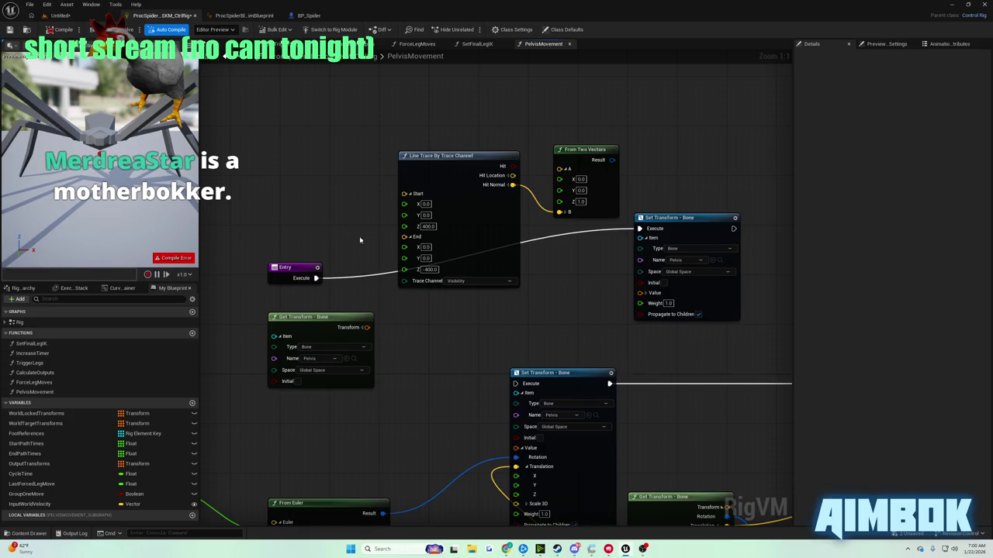
Wire the Set Transform - Bone execution on toward Return, then follow the tutorial's next wiring.
mouse_move(463, 189)
left_mouse_down()
mouse_move(849, 262)
mouse_move(694, 334)
left_mouse_up()
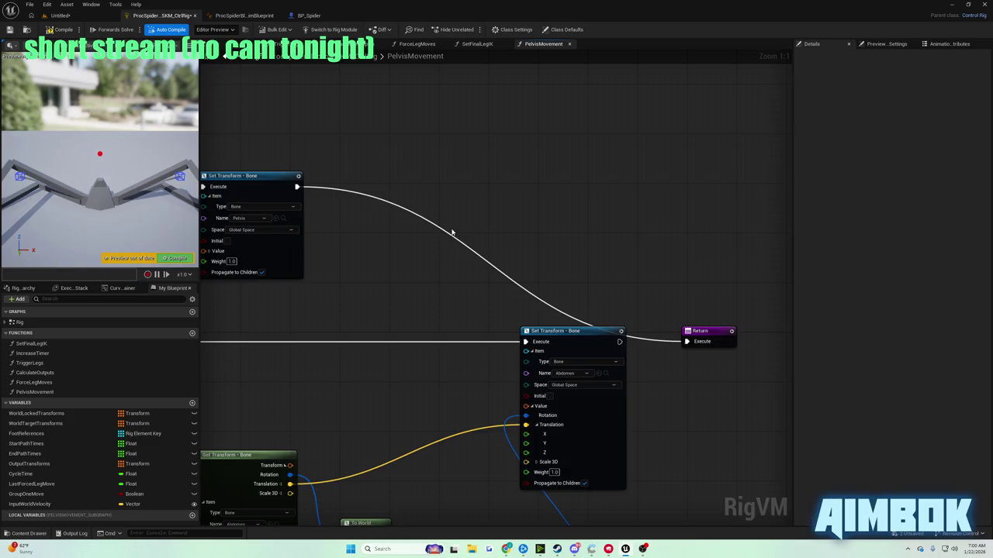
mouse_move(318, 107)
left_mouse_down()
mouse_move(478, 126)
mouse_move(449, 116)
left_mouse_up()
mouse_move(506, 550)
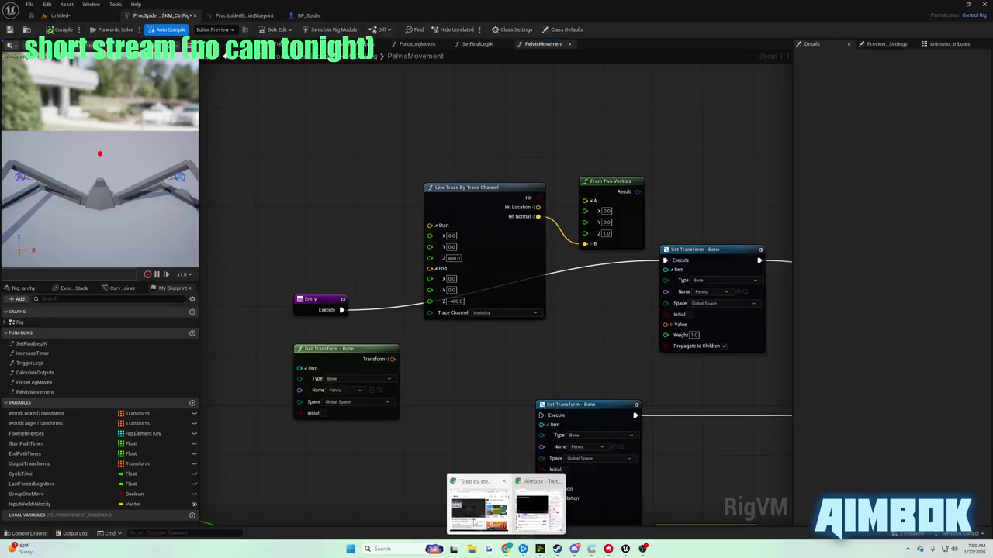
left_click(475, 500)
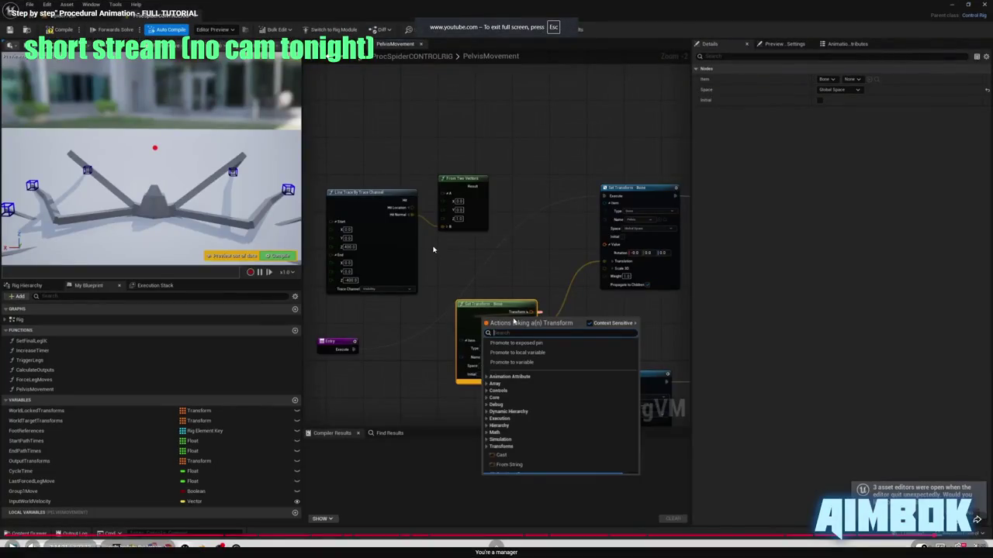
left_click(433, 250)
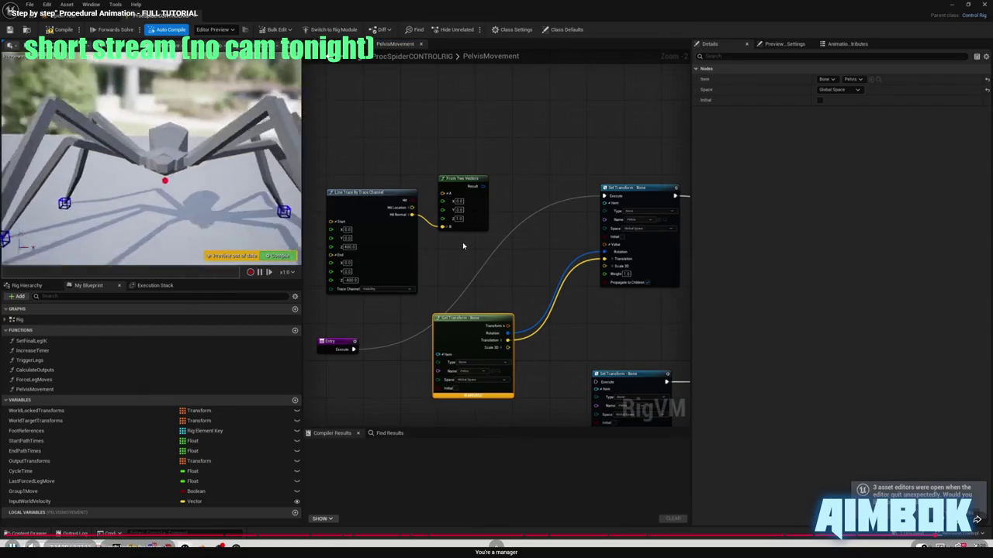
key("Escape")
left_click(505, 549)
mouse_move(412, 354)
left_mouse_down()
mouse_move(372, 337)
mouse_move(552, 333)
mouse_move(625, 307)
left_mouse_up()
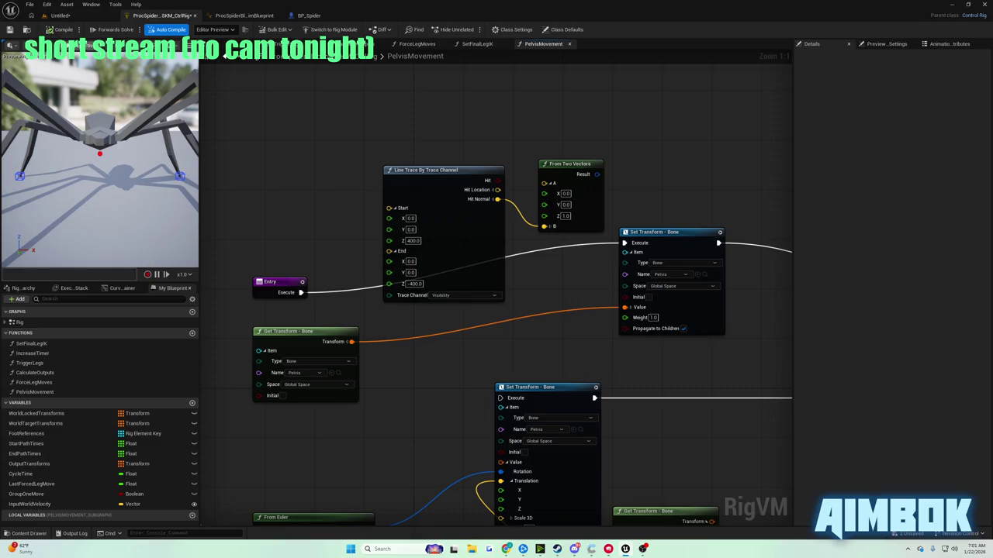
Watch the tutorial's Multiply of ground-normal and pelvis rotations, then pause it.
mouse_move(506, 549)
left_click(470, 506)
double_click(445, 268)
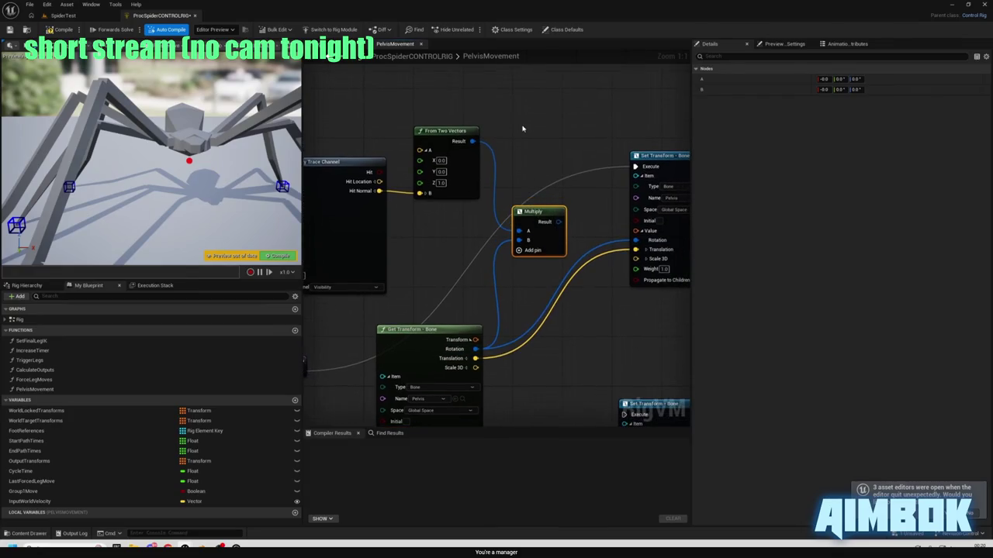
left_click_drag(449, 131, 443, 119)
mouse_move(423, 329)
left_mouse_down()
mouse_move(397, 338)
mouse_move(433, 354)
left_mouse_up()
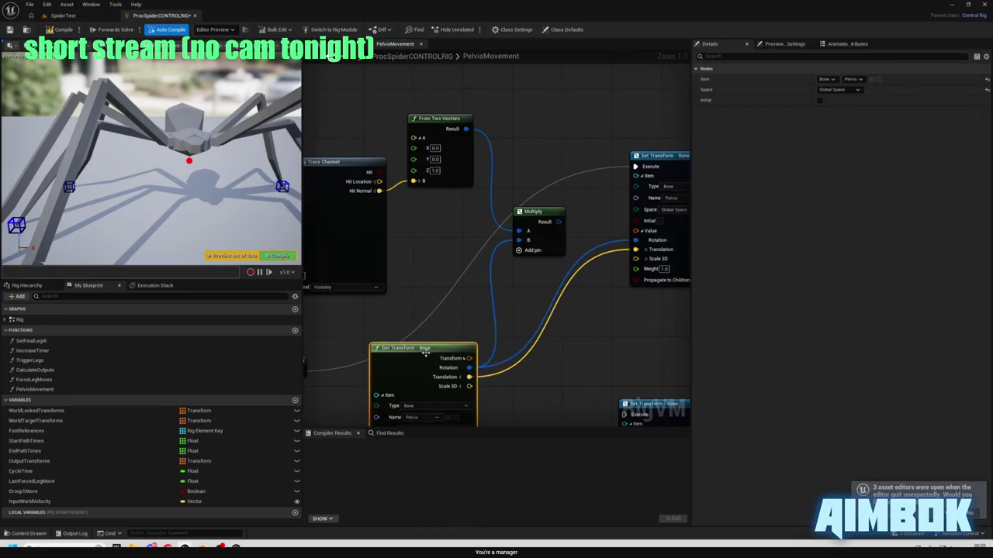
key("ctrl+z")
key("ctrl+z")
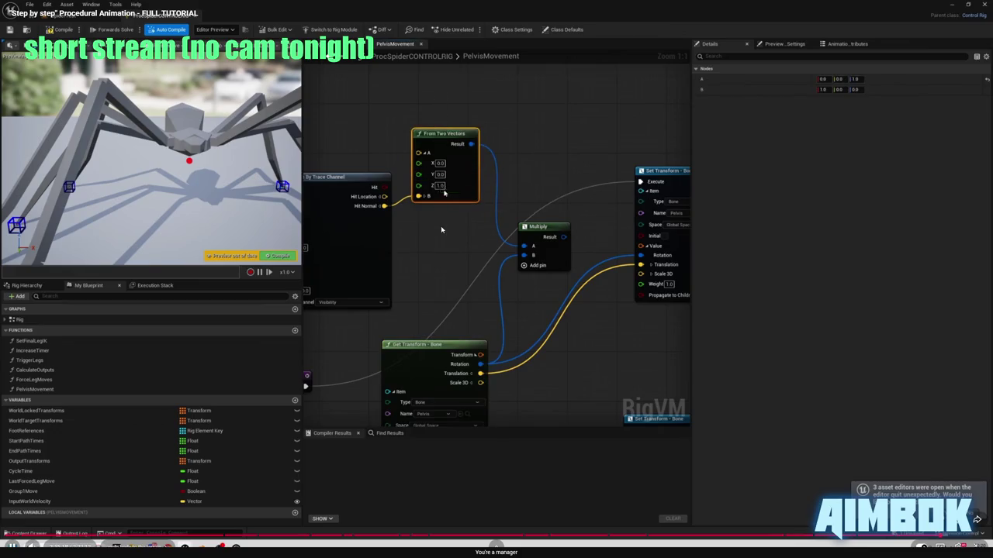
mouse_move(443, 227)
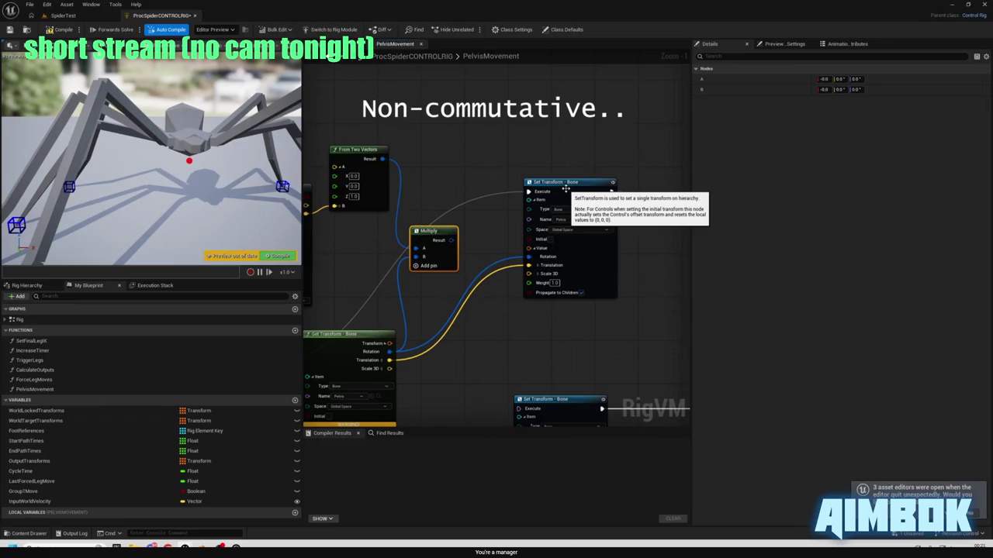
left_click_drag(443, 241, 497, 197)
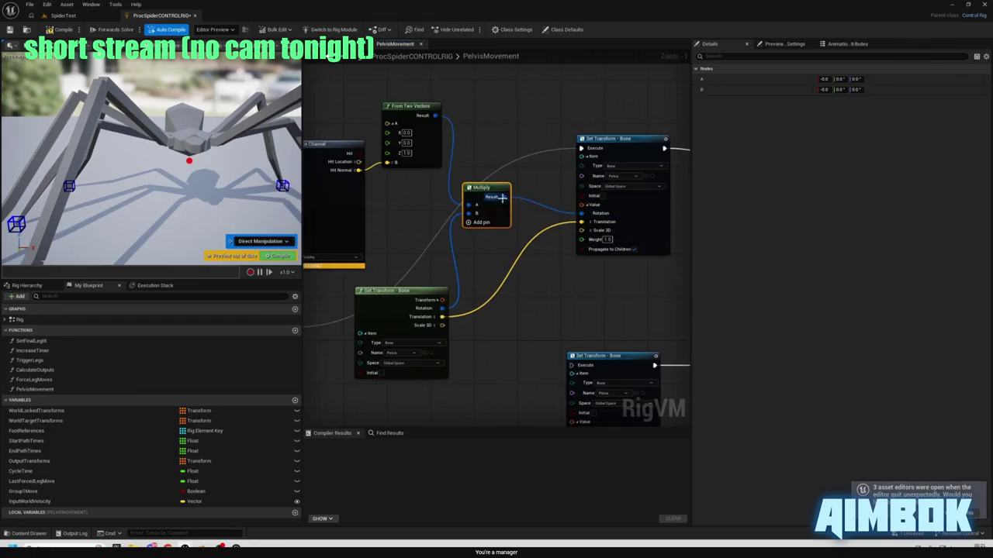
mouse_move(426, 230)
left_click(440, 166)
key("alt+Tab")
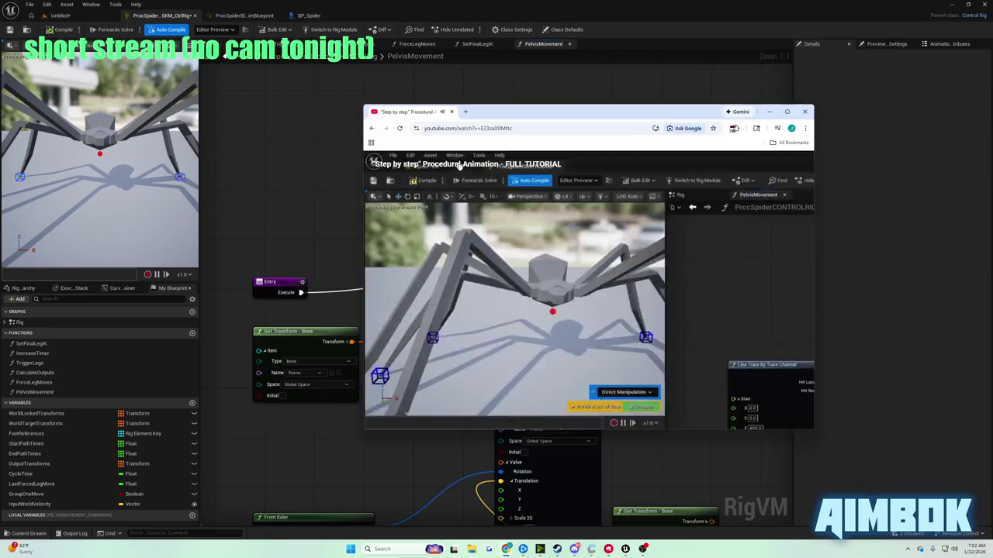
Add a Multiply node wired from the From Two Vectors result.
left_click_drag(554, 185, 444, 155)
left_click_drag(562, 206, 666, 200)
left_click(506, 549)
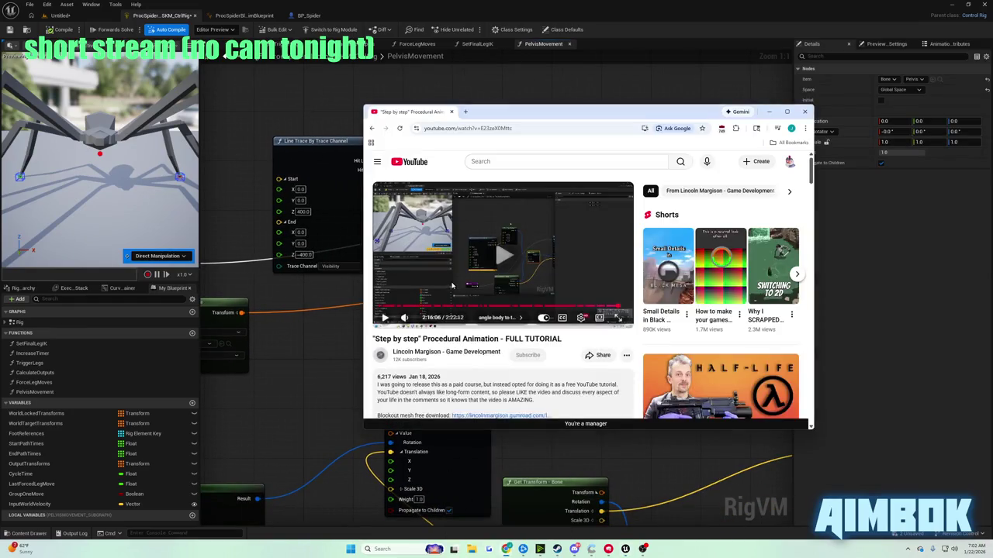
double_click(451, 279)
double_click(450, 282)
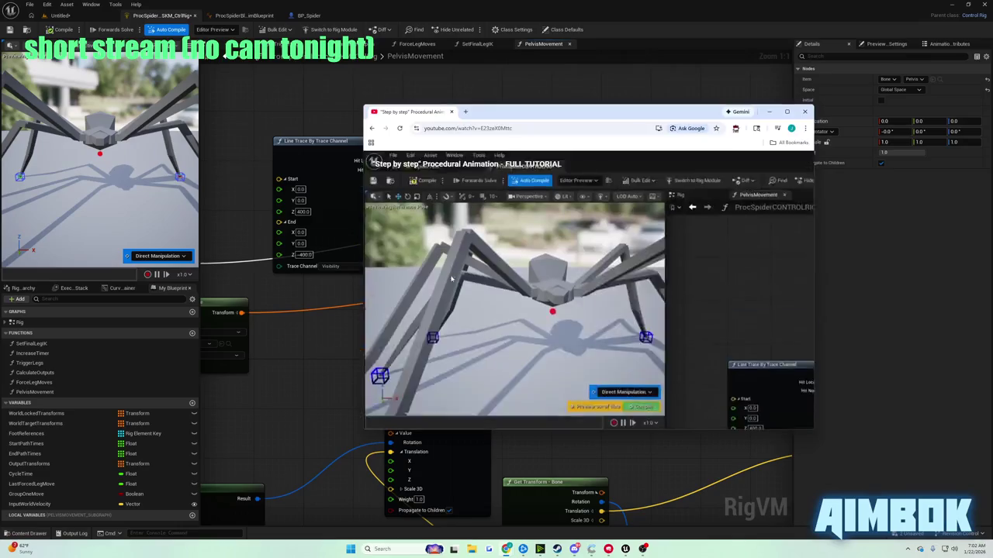
left_click(277, 100)
left_click_drag(487, 145, 522, 164)
type("*")
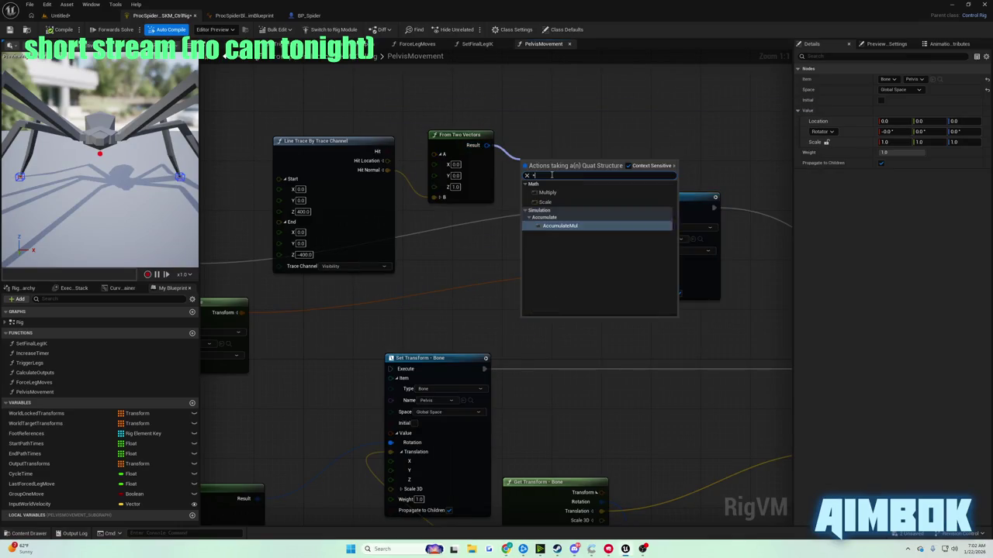
key("Up")
key("Up")
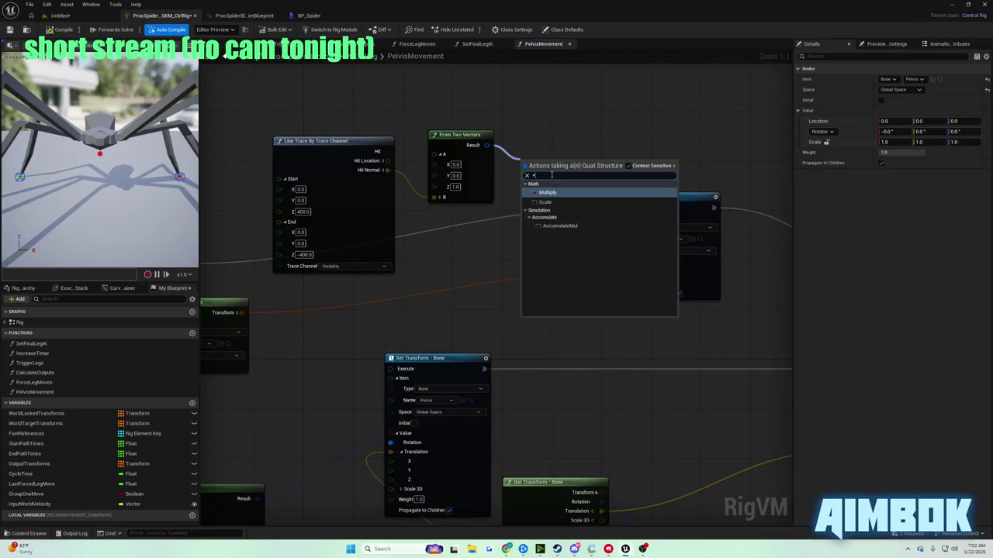
key("Return")
Check the tutorial's wiring full screen and bring the Entry and Get Transform nodes into view.
mouse_move(507, 549)
left_click(474, 537)
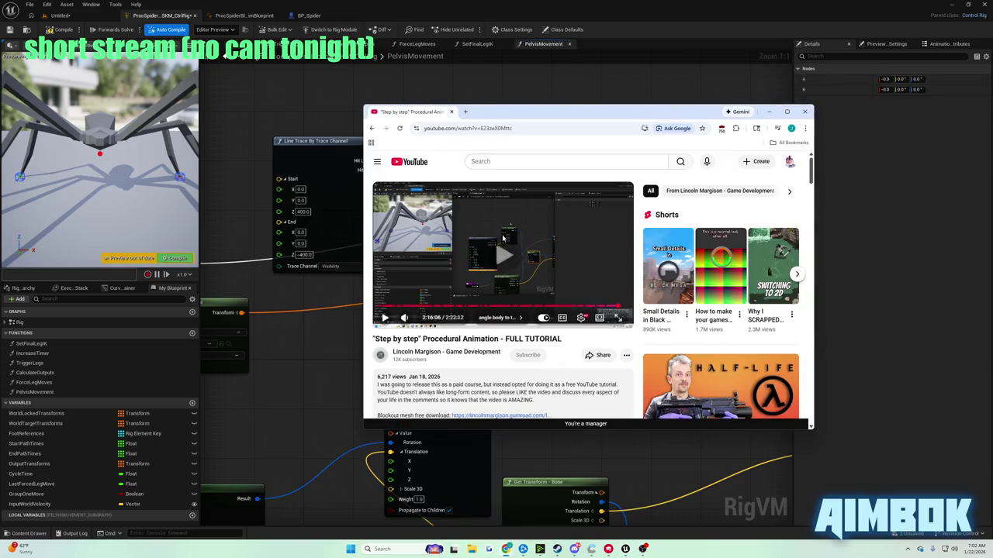
double_click(502, 237)
left_click(502, 235)
key("Escape")
key("alt+Tab")
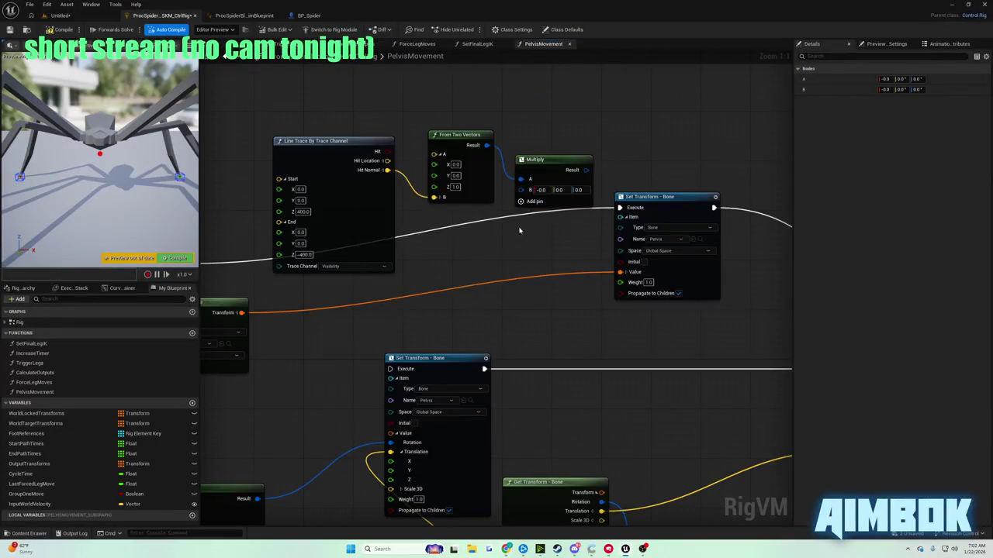
mouse_move(523, 244)
left_mouse_down()
mouse_move(562, 249)
mouse_move(629, 219)
left_mouse_up()
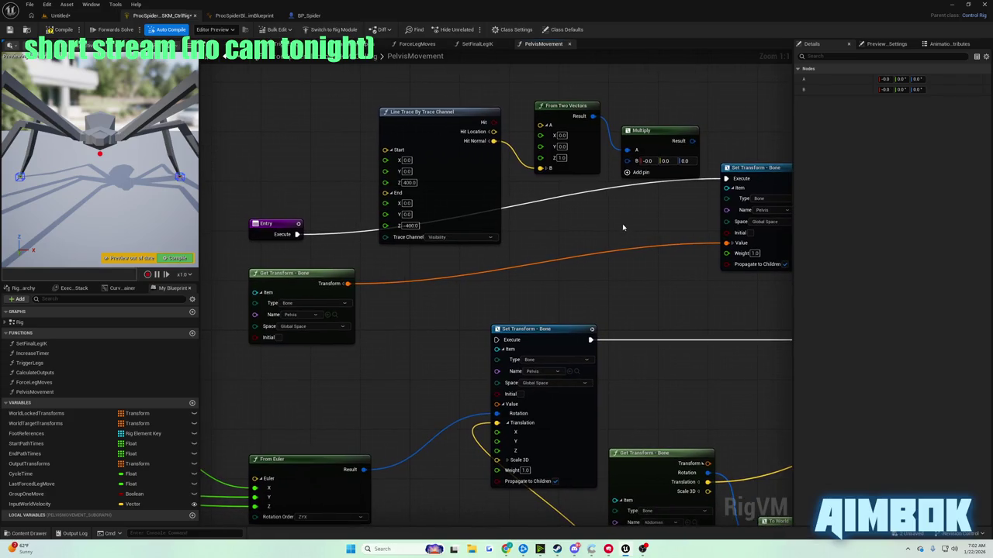
mouse_move(400, 467)
left_mouse_down()
mouse_move(609, 393)
mouse_move(367, 433)
mouse_move(636, 326)
mouse_move(400, 419)
left_mouse_up()
mouse_move(506, 549)
left_click(481, 512)
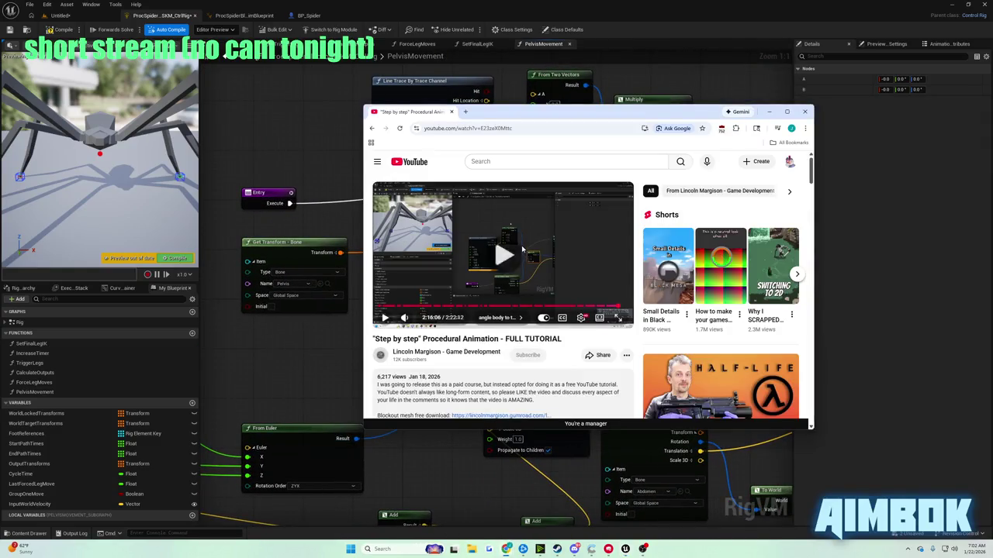
double_click(522, 249)
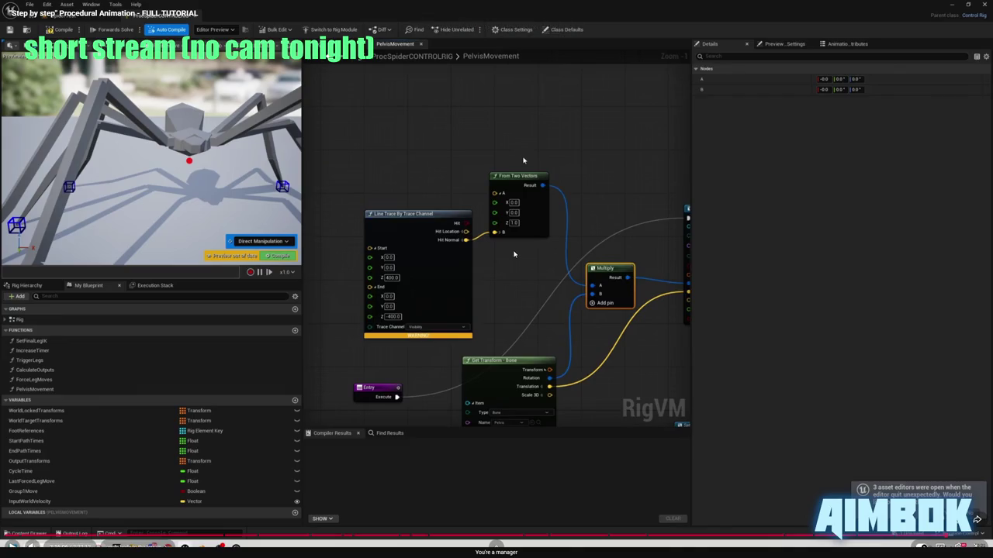
key("Escape")
left_click(283, 163)
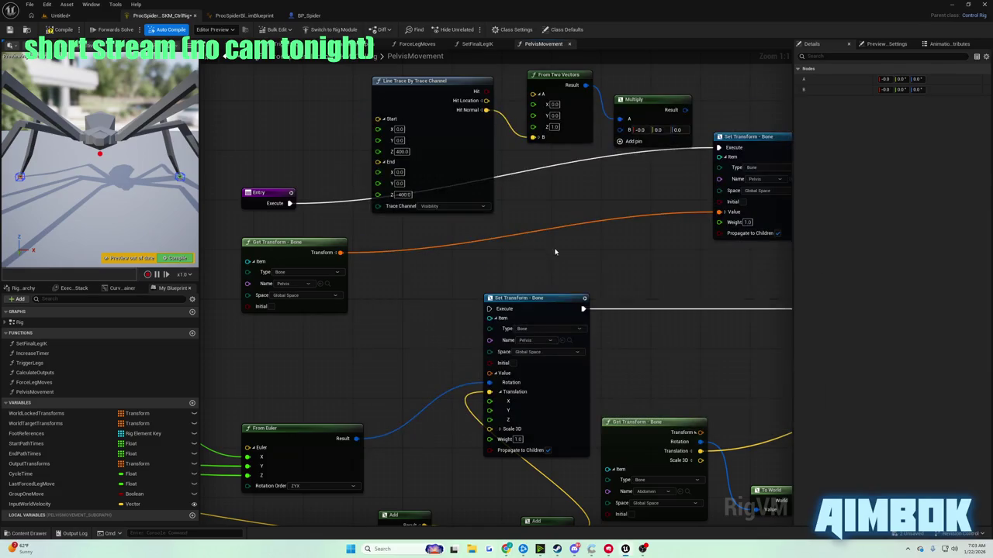
Split the pelvis Get Transform's Transform pin and feed its Rotation into Multiply's B input.
left_click_drag(555, 244, 493, 326)
left_click_drag(501, 321, 561, 299)
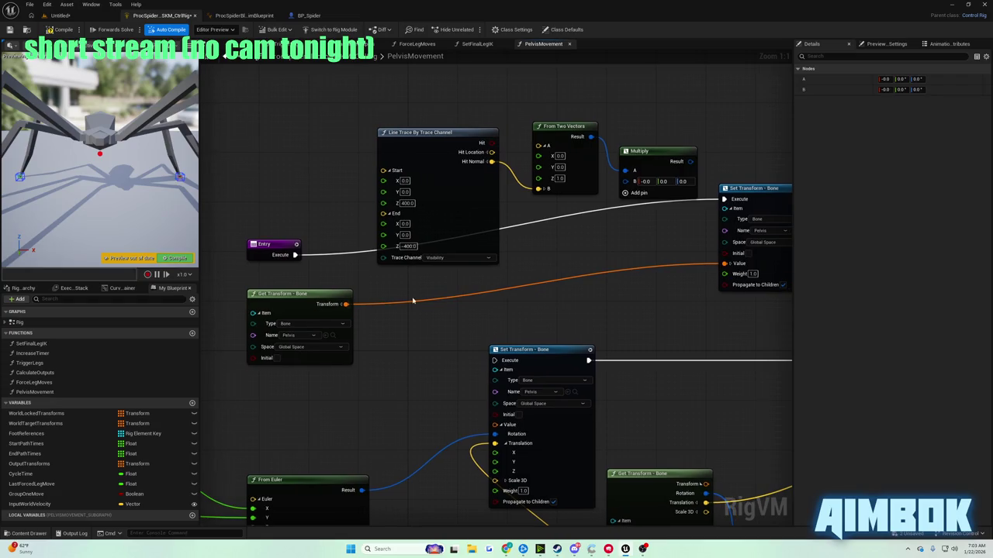
left_click(341, 305)
left_click_drag(350, 317, 520, 299)
left_click_drag(632, 190, 498, 281)
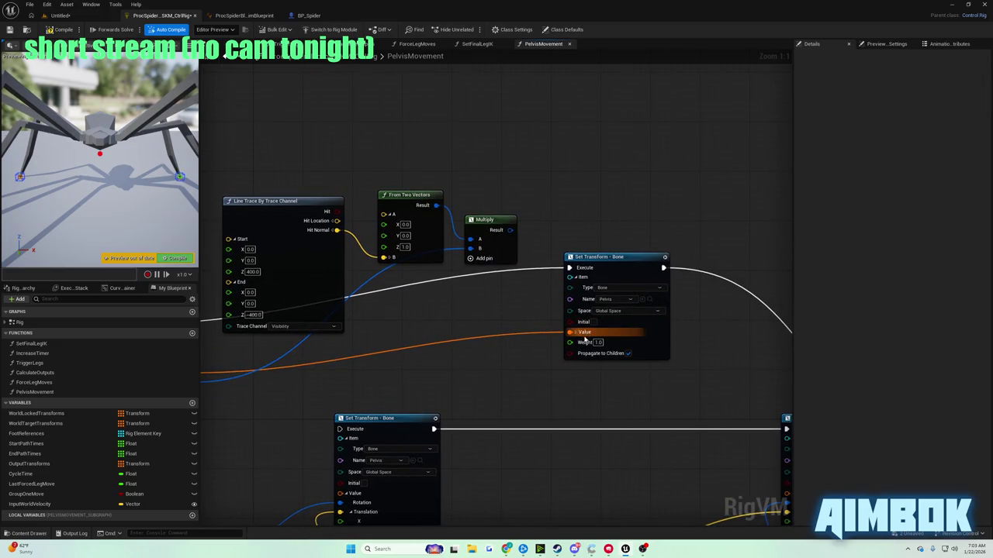
Split the Set Transform Value pin and drive its Rotation with the Multiply result.
left_click(577, 334)
left_click_drag(510, 230, 534, 282)
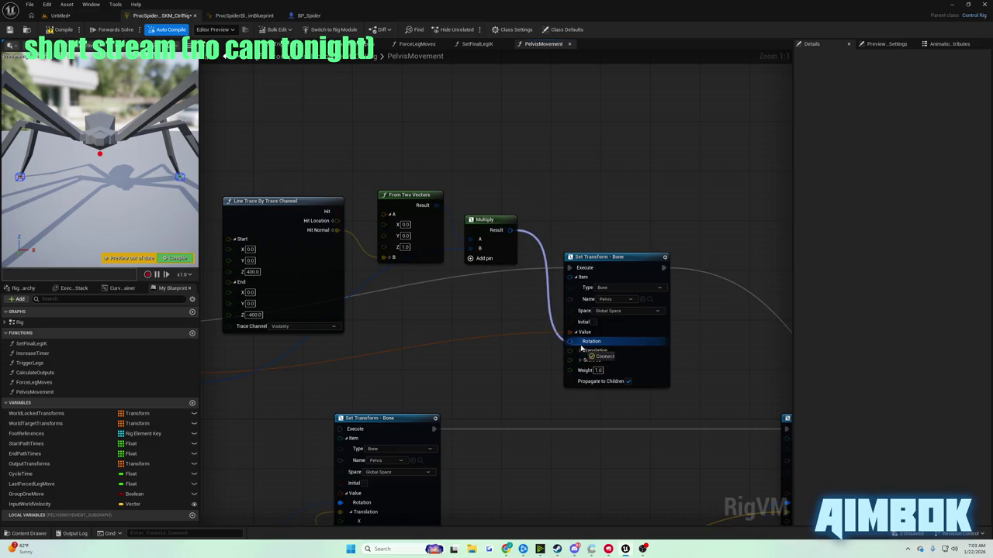
left_click_drag(581, 349, 580, 345)
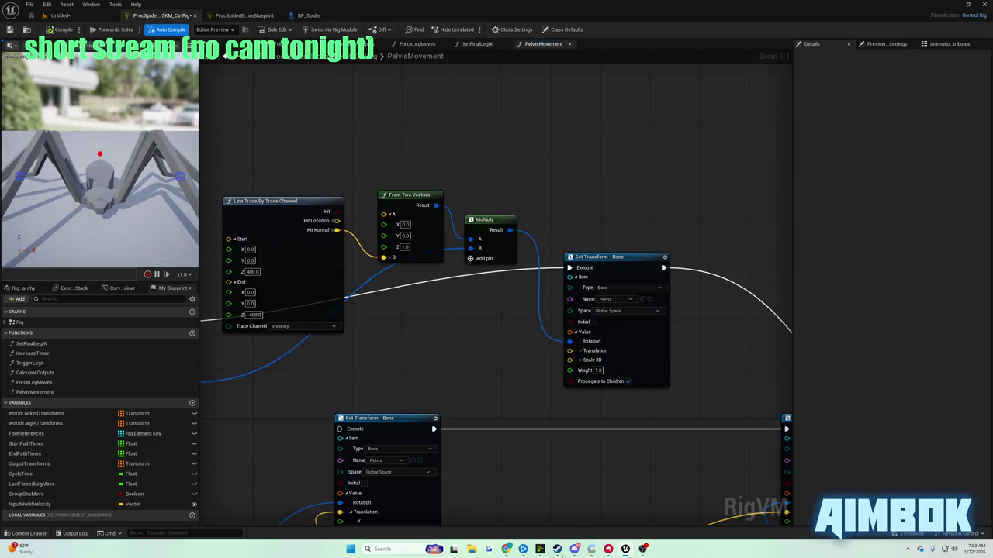
Bring the tutorial video back up full screen.
mouse_move(506, 549)
left_click(533, 506)
double_click(468, 259)
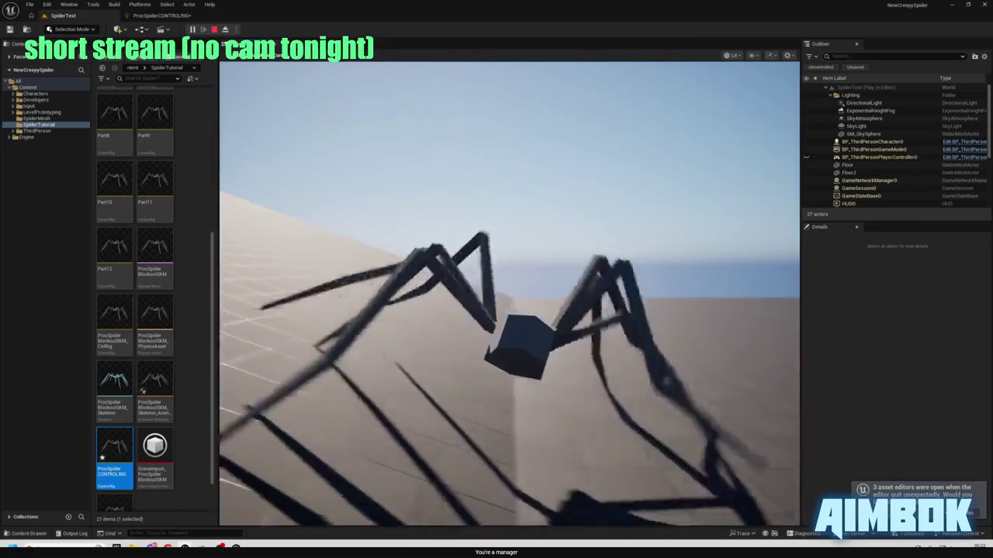
Leave the full-screen tutorial and run a quick play test of the level.
mouse_move(404, 252)
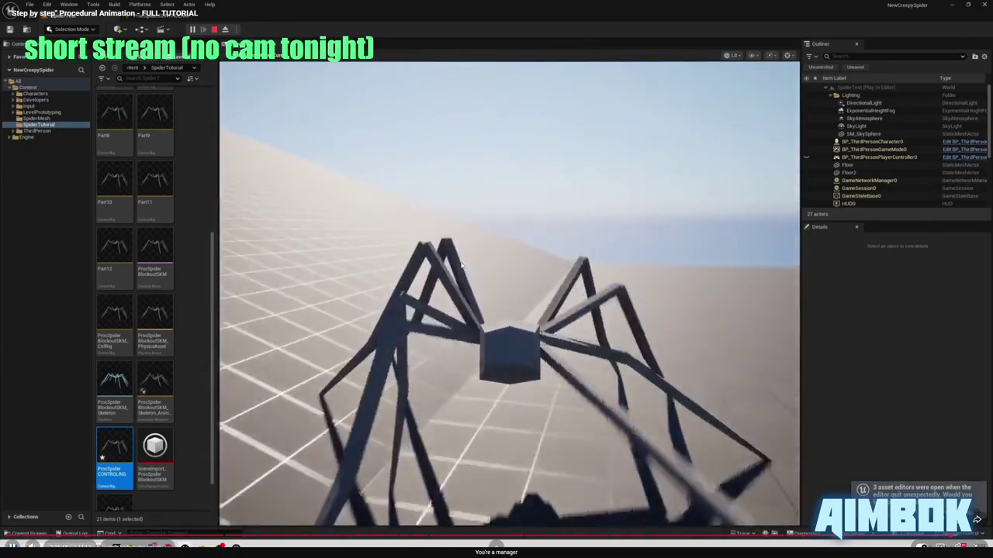
double_click(472, 238)
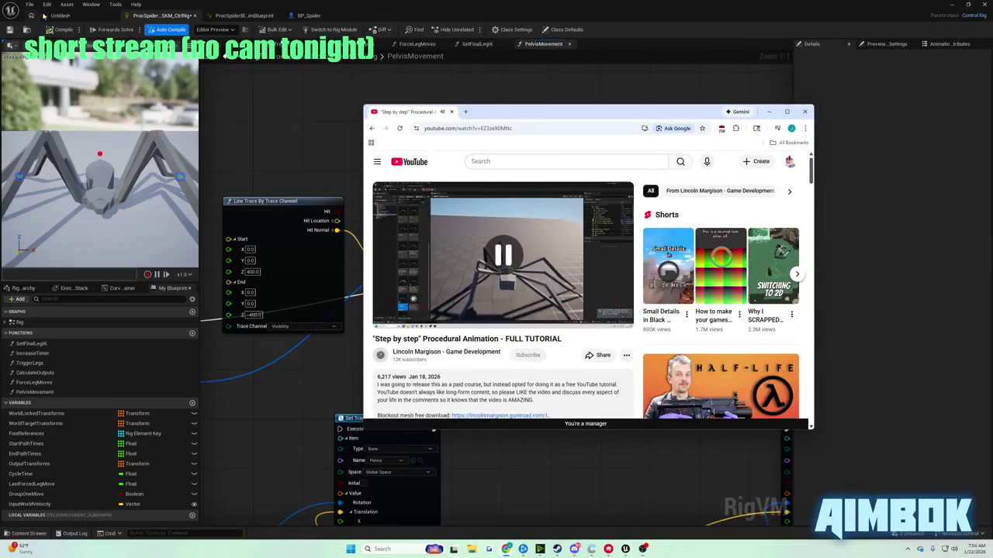
left_click(61, 15)
left_click(192, 28)
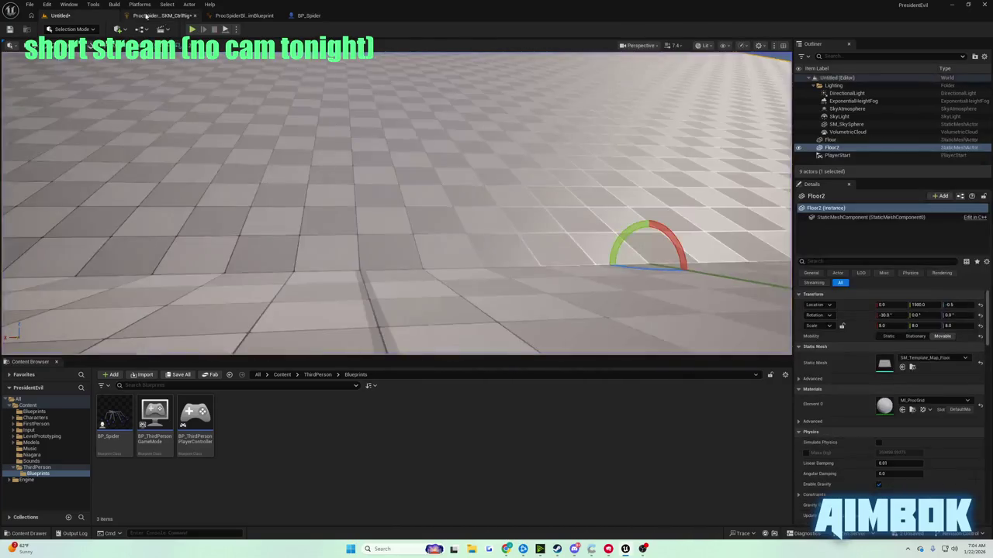
left_click(163, 15)
Watch more of the tutorial full screen, then leave it windowed at 2:17:41.
left_click(505, 550)
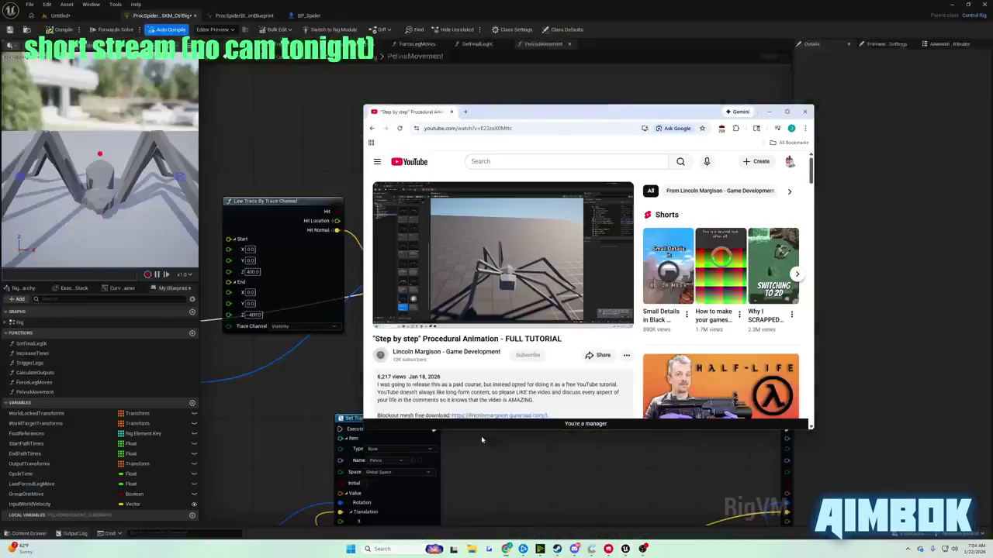
double_click(469, 248)
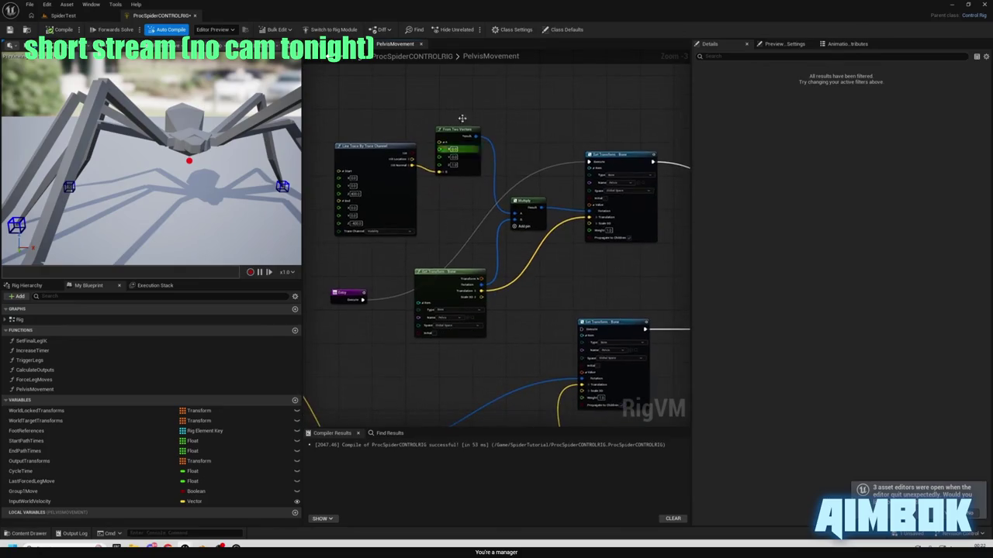
left_click(68, 16)
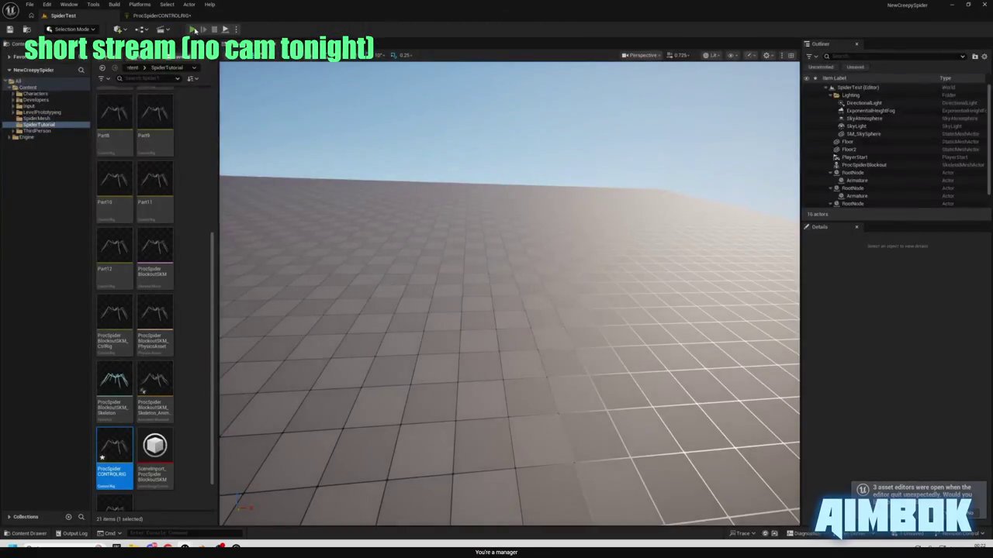
left_click(194, 30)
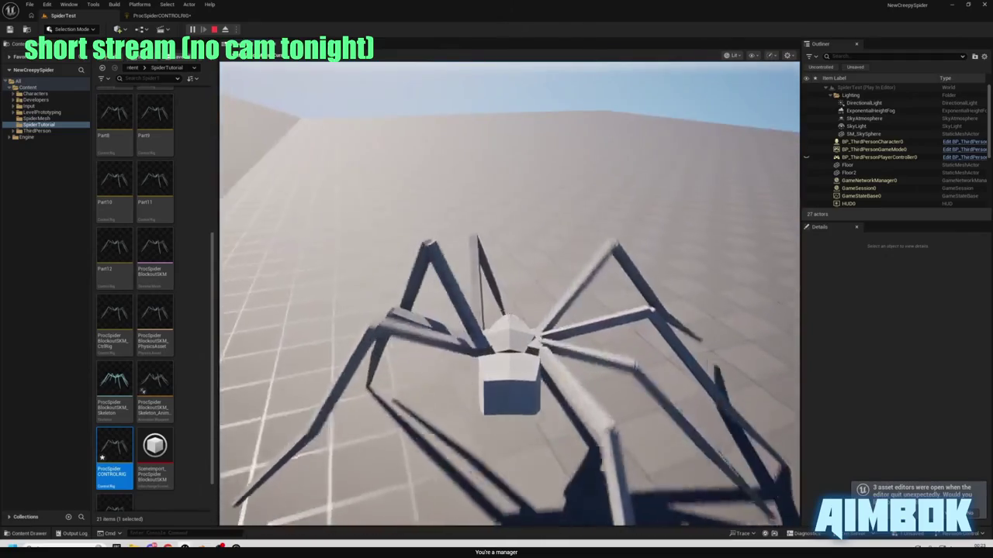
key("Escape")
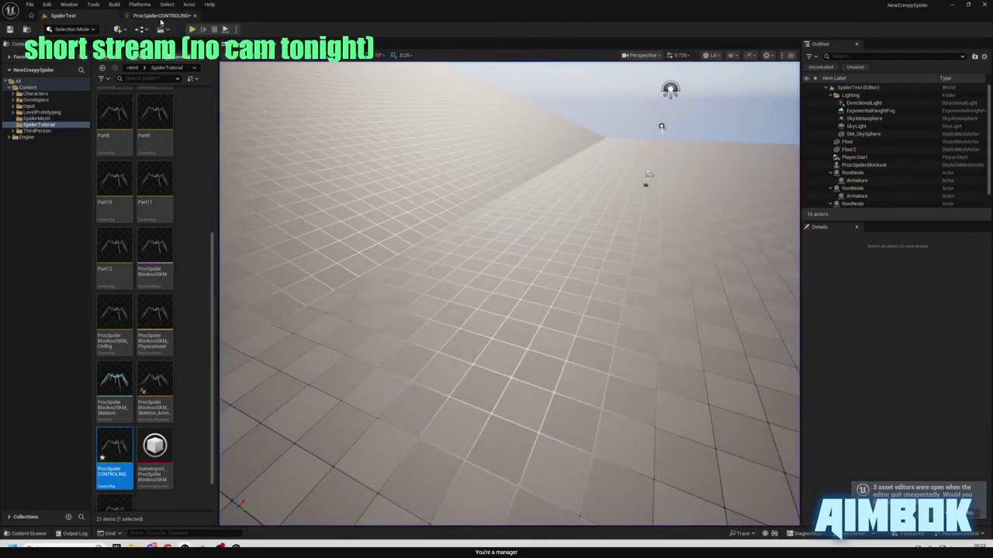
left_click(160, 16)
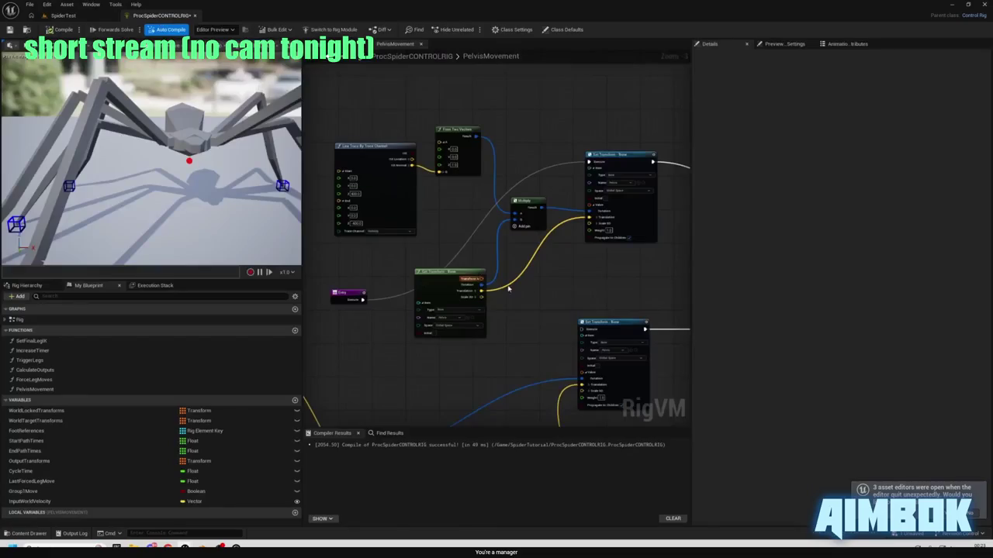
left_click_drag(570, 253, 605, 300)
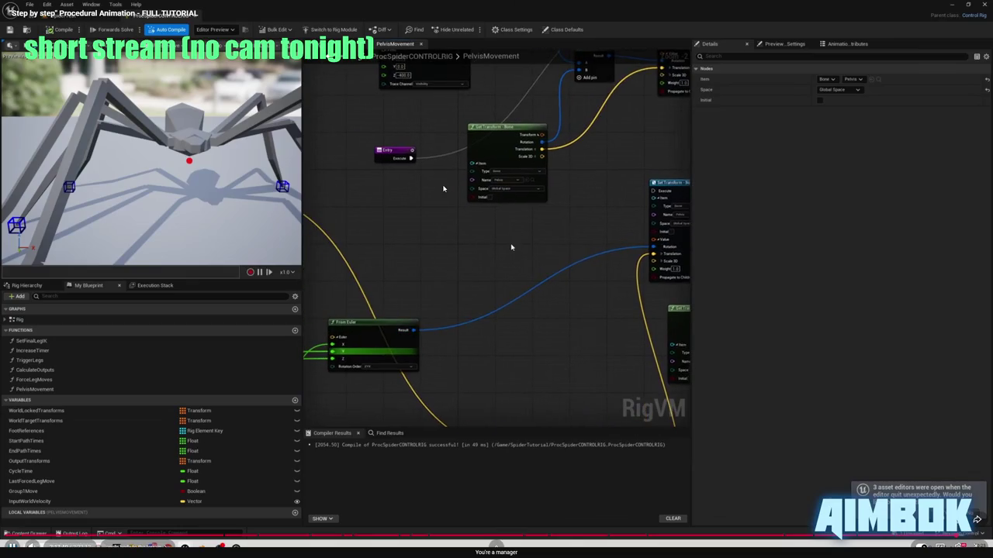
key("Escape")
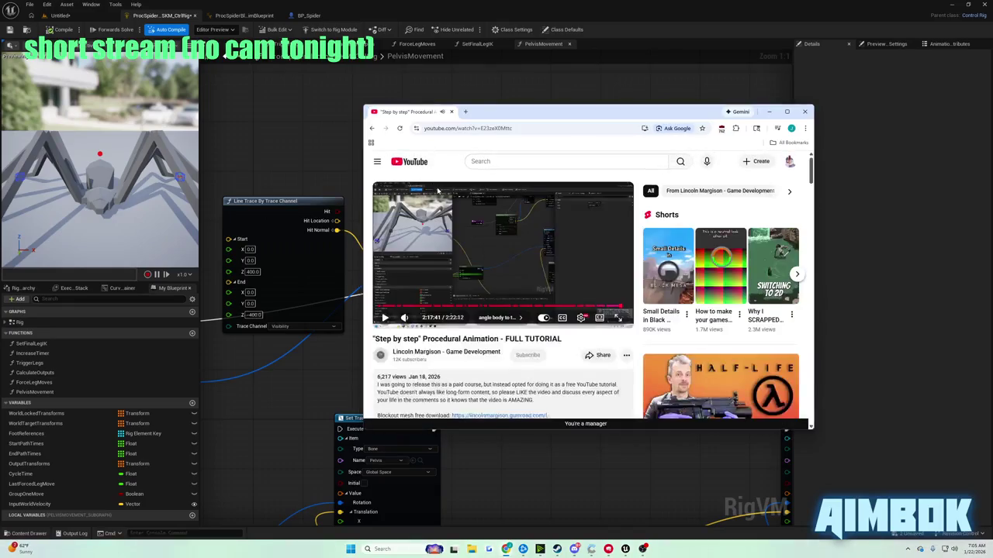
Briefly view the tutorial full screen again, then switch back to the graph.
double_click(442, 208)
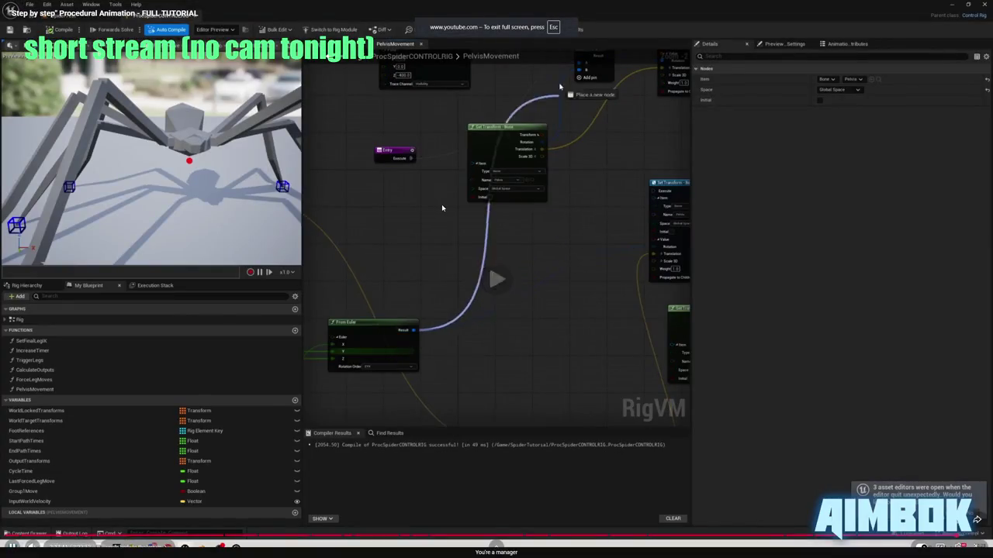
double_click(437, 228)
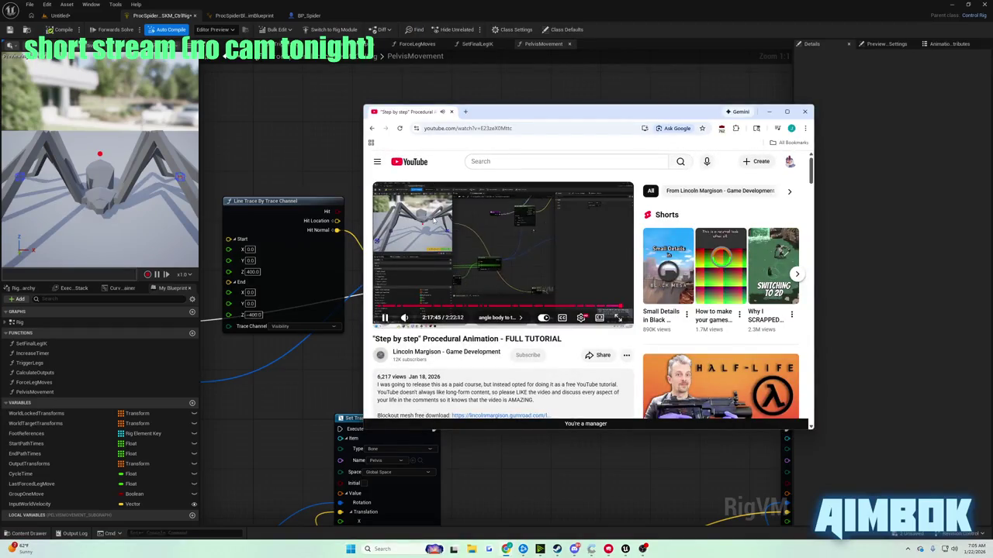
key("alt+Tab")
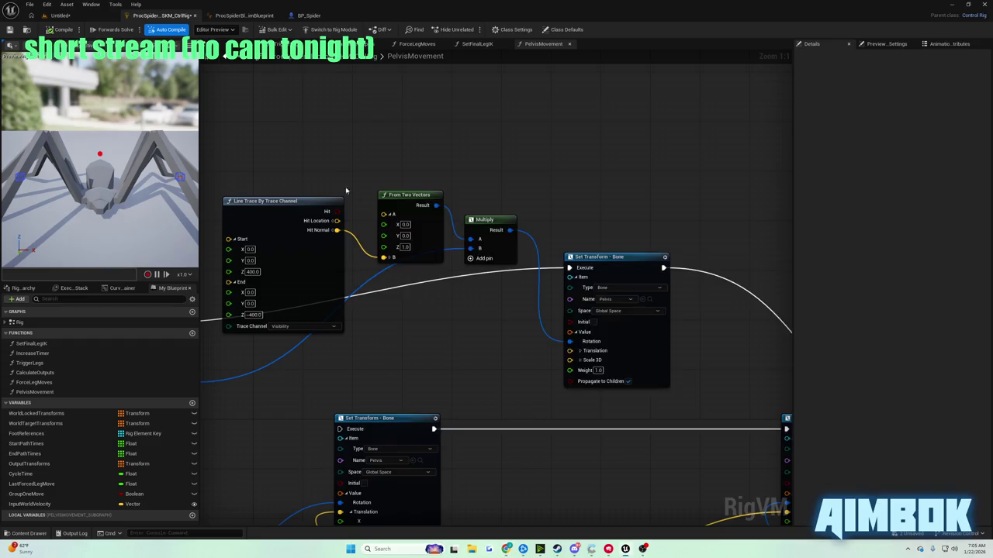
Connect the rotation wire to the Multiply node's B input, then bring the tutorial forward.
scroll(442, 217, "down", 5)
scroll(446, 211, "up", 6)
scroll(446, 211, "down", 4)
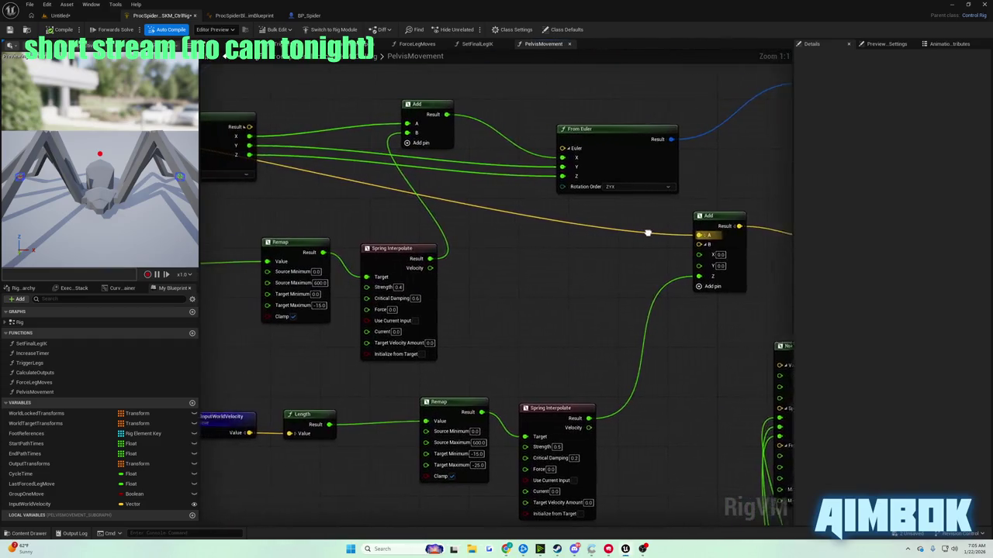
scroll(497, 287, "up", 4)
scroll(509, 261, "down", 5)
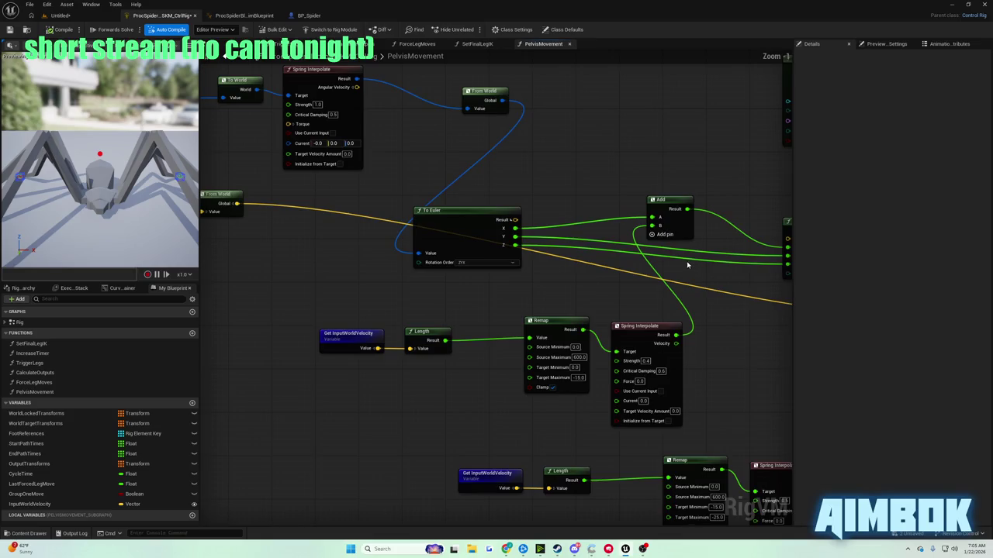
scroll(558, 306, "up", 3)
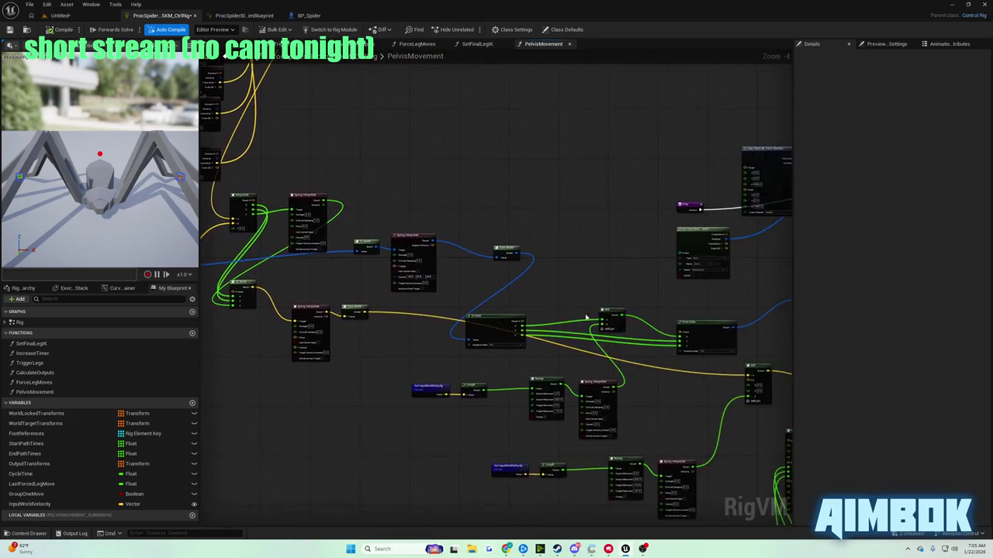
left_click_drag(202, 370, 538, 387)
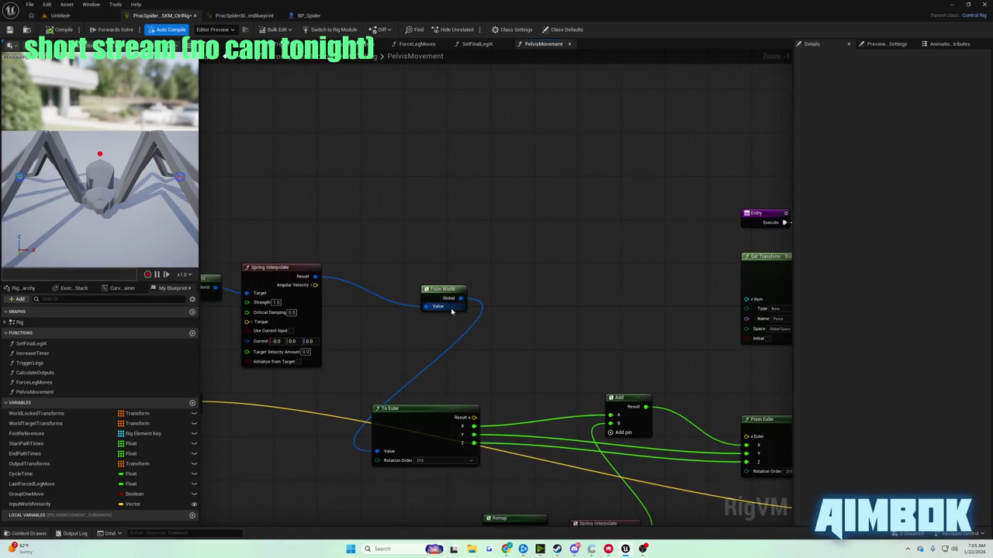
mouse_move(471, 297)
left_mouse_down()
mouse_move(892, 277)
mouse_move(628, 222)
mouse_move(502, 160)
left_mouse_up()
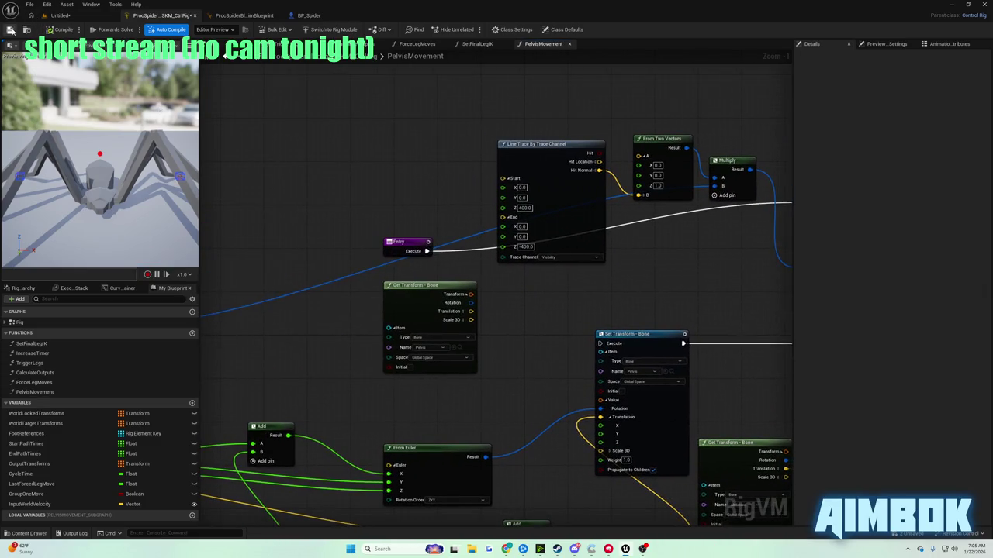
mouse_move(507, 551)
left_click(538, 508)
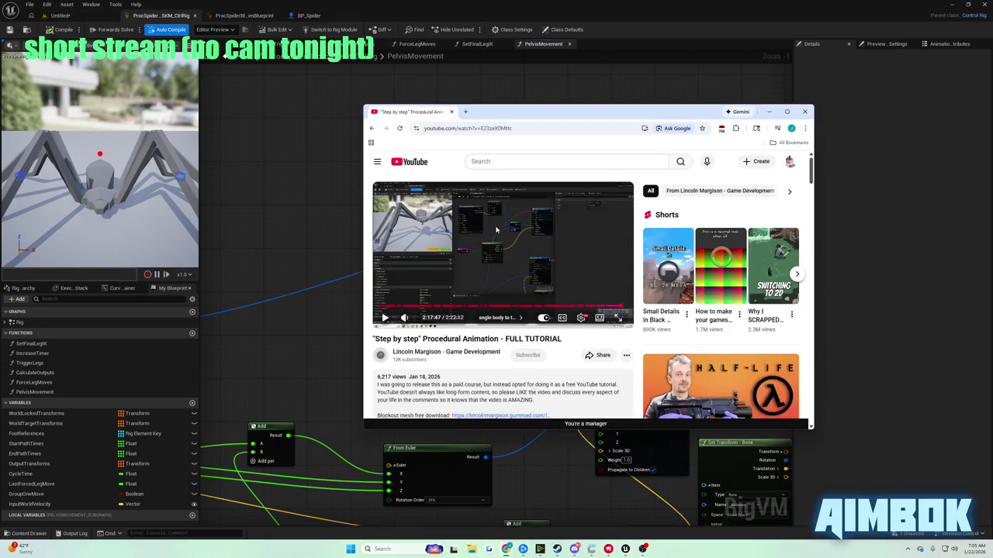
Rewind the tutorial ten, then five seconds to review its Multiply wiring, then hide the browser.
double_click(496, 229)
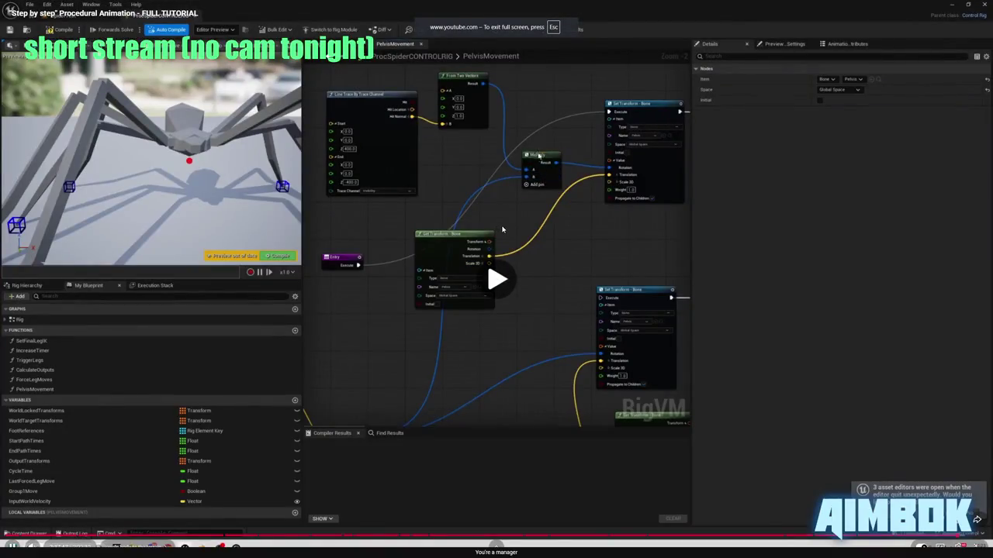
key("j")
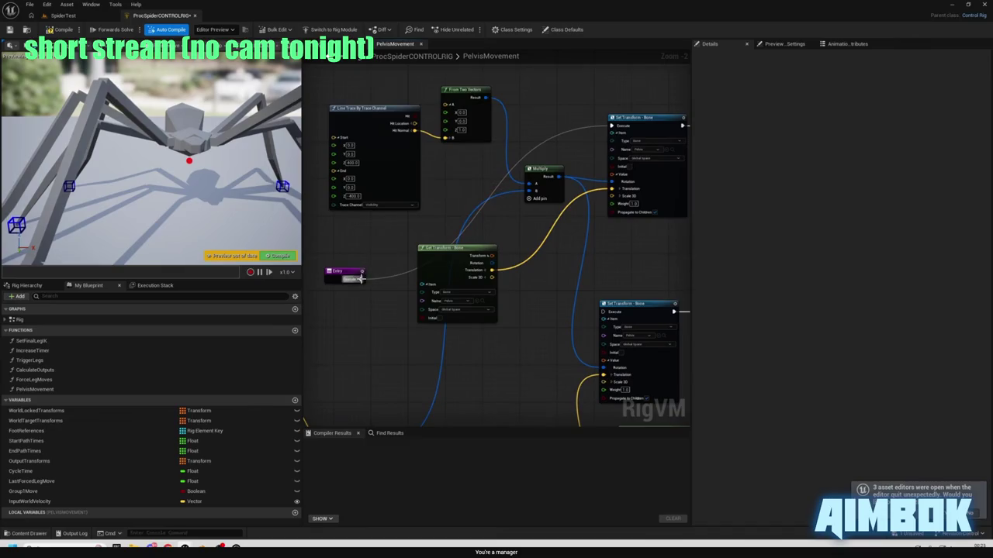
left_click(977, 520)
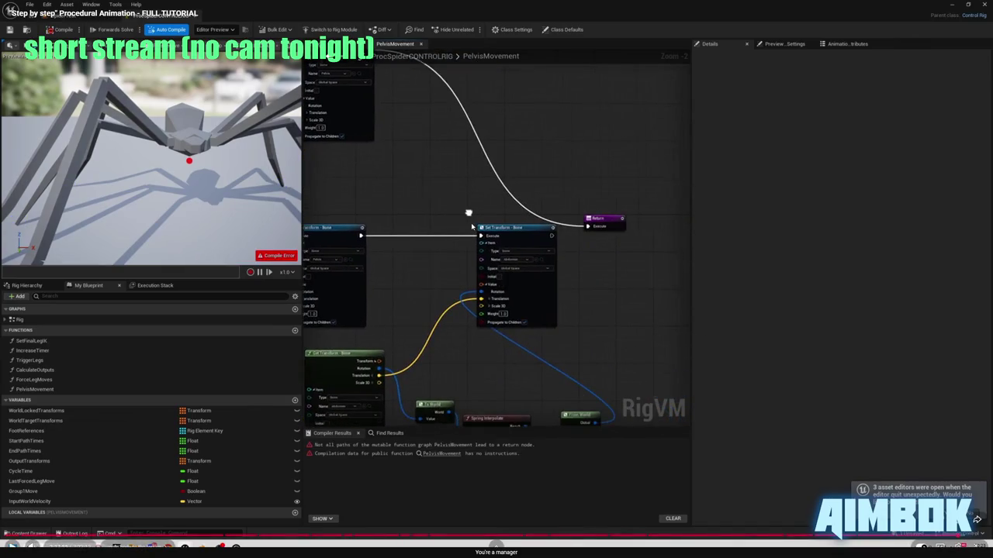
key("Left")
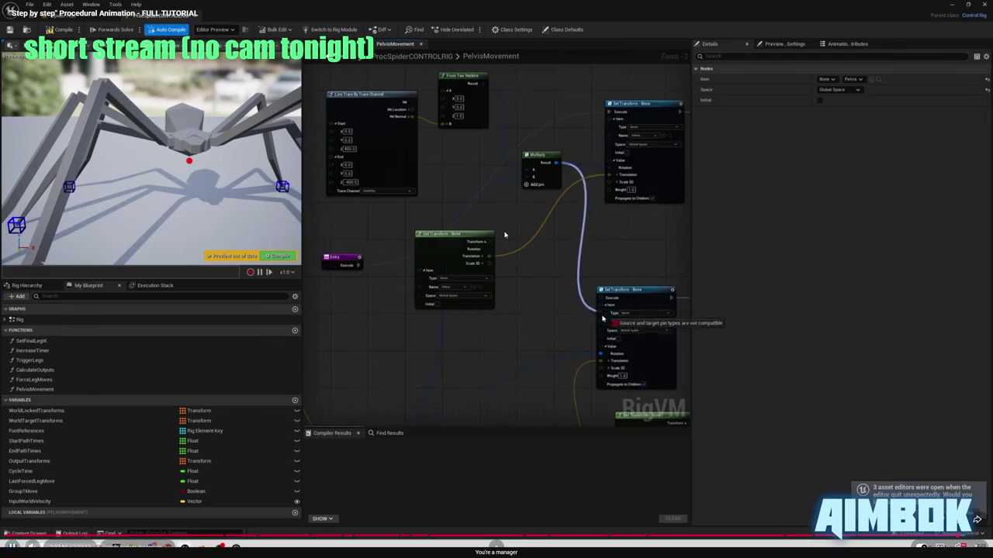
key("Escape")
key("alt+Tab")
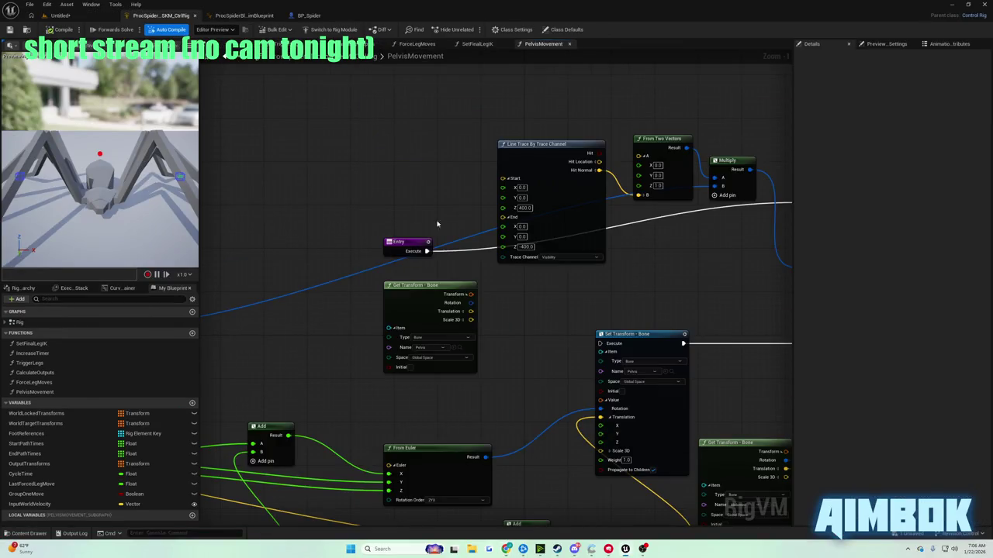
Wire Multiply's Result into the Rotation pin of the lower Set Transform - Bone node.
scroll(545, 253, "up", 2)
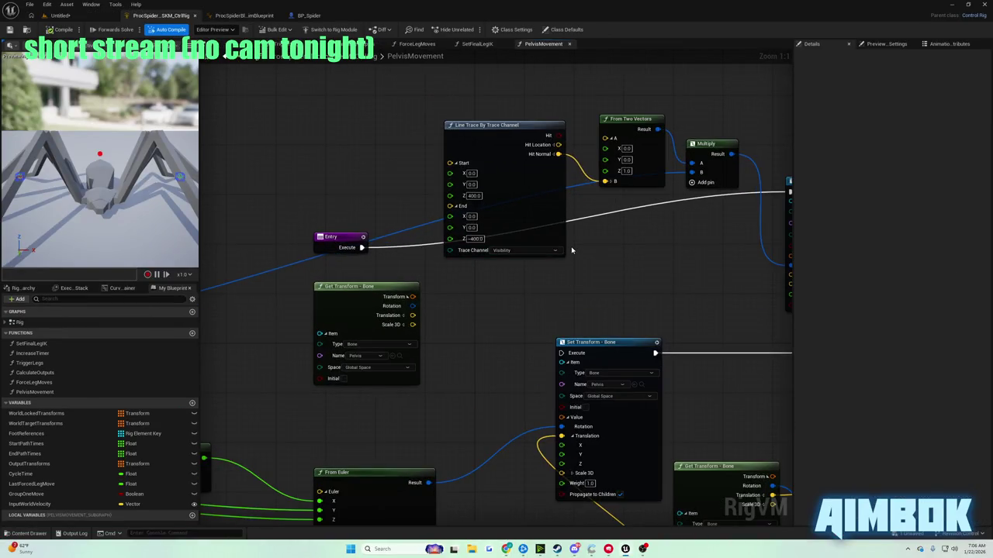
scroll(427, 225, "down", 3)
scroll(491, 208, "up", 3)
left_click_drag(556, 169, 534, 167)
scroll(512, 210, "down", 1)
left_click_drag(512, 210, 543, 199)
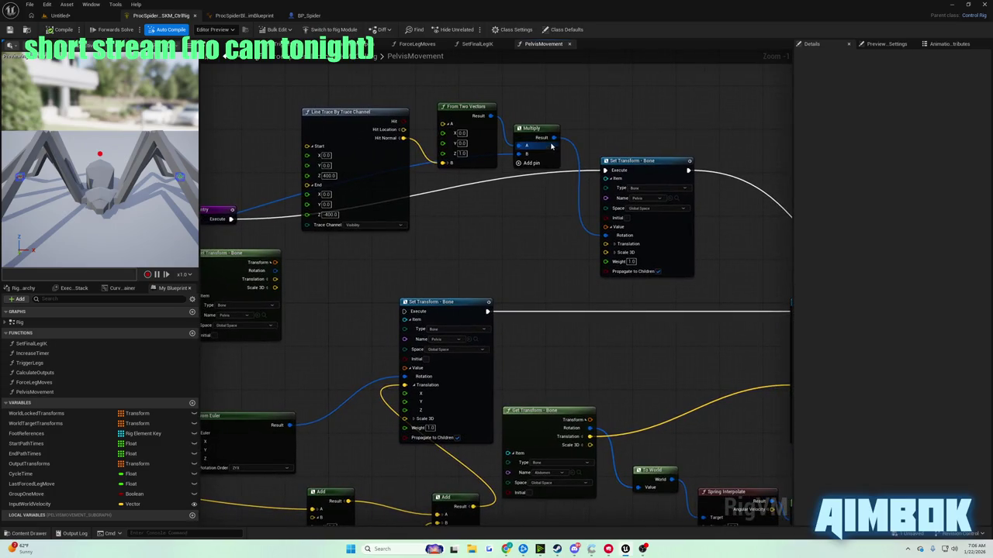
left_click_drag(551, 138, 553, 140)
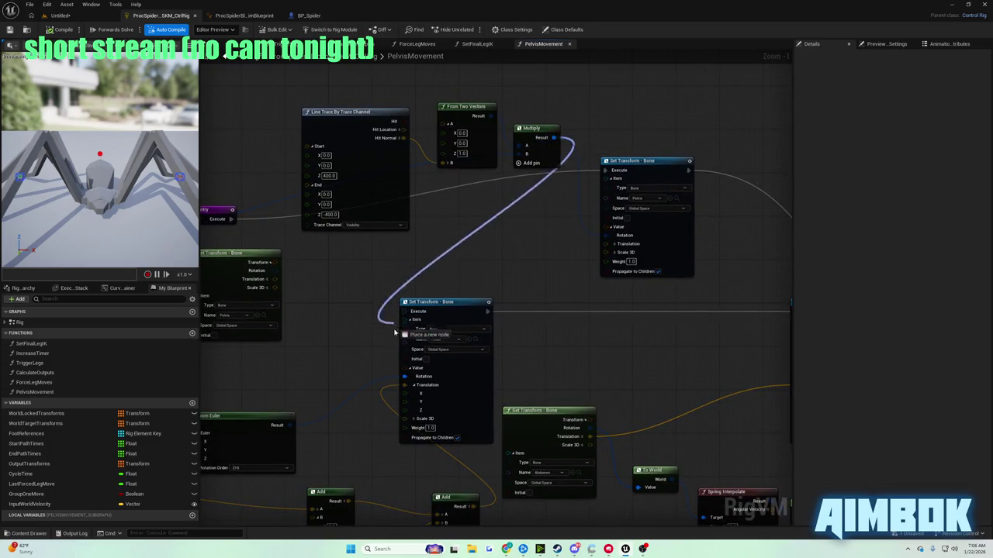
left_click_drag(407, 380, 406, 378)
mouse_move(342, 322)
left_mouse_down()
mouse_move(385, 335)
mouse_move(656, 313)
mouse_move(527, 334)
mouse_move(791, 287)
mouse_move(530, 302)
mouse_move(632, 290)
mouse_move(587, 301)
left_mouse_up()
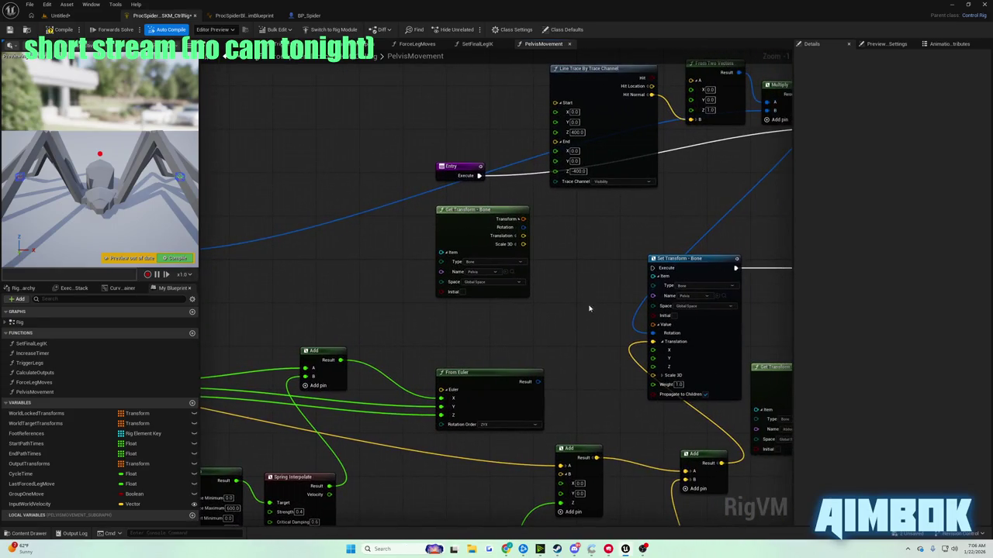
key("alt+Tab")
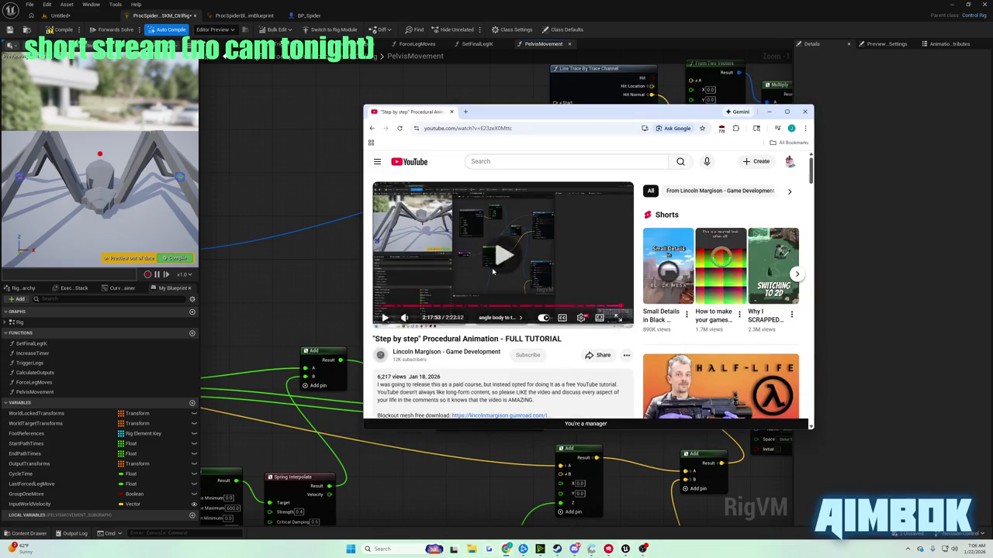
Replay the tutorial full screen from five seconds back to review the Return-node wiring.
double_click(493, 272)
key("Down")
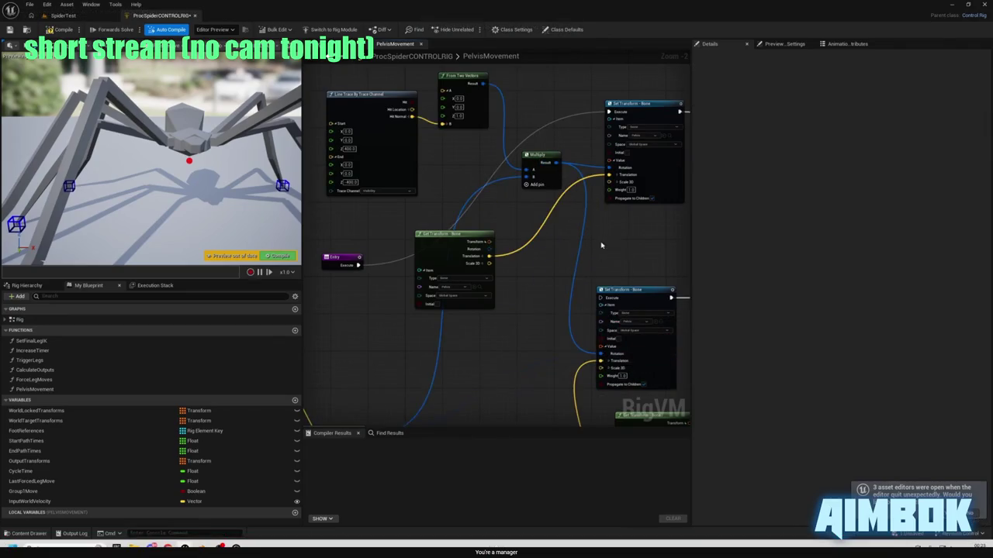
mouse_move(453, 277)
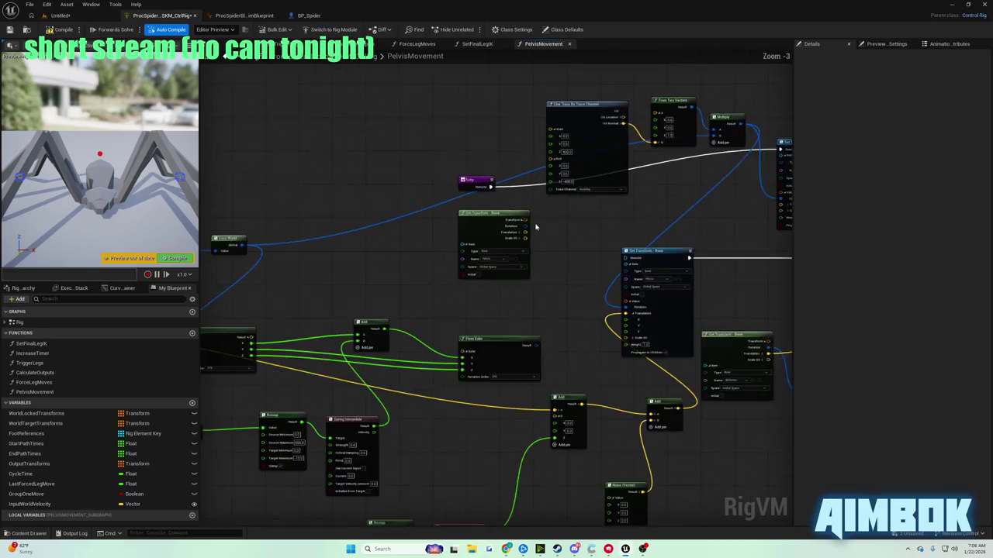
Hook the pelvis Set Transform - Bone node into the graph's execution flow.
scroll(560, 271, "down", 4)
scroll(474, 254, "up", 2)
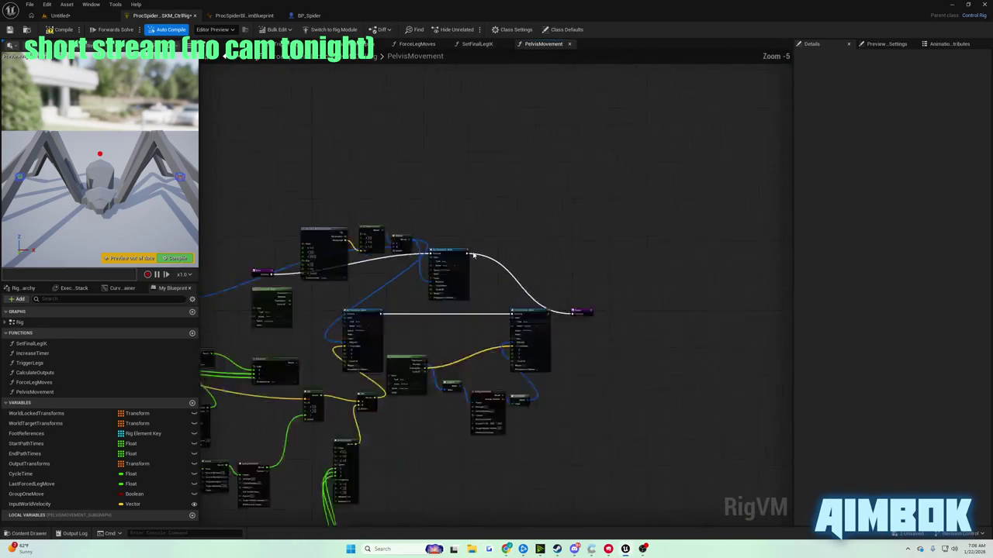
scroll(473, 255, "up", 4)
mouse_move(401, 252)
left_mouse_down()
mouse_move(519, 264)
mouse_move(664, 366)
mouse_move(547, 288)
mouse_move(514, 289)
left_mouse_up()
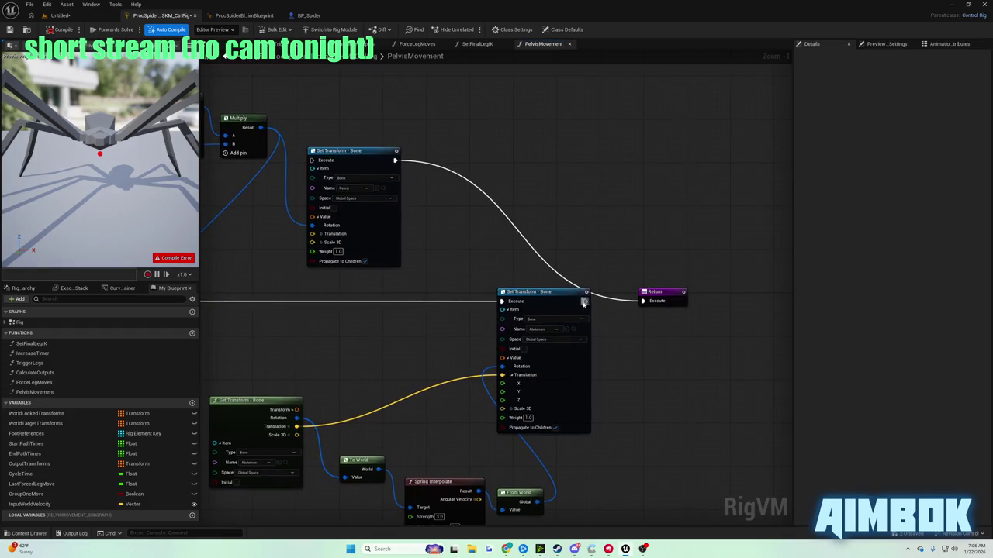
left_click_drag(643, 302, 643, 303)
Delete the unwanted node near Return, compile the control rig, and go to the level.
left_click_drag(455, 228, 670, 279)
left_click(619, 268)
key("Delete")
mouse_move(586, 268)
left_mouse_down()
mouse_move(594, 272)
mouse_move(356, 184)
left_mouse_up()
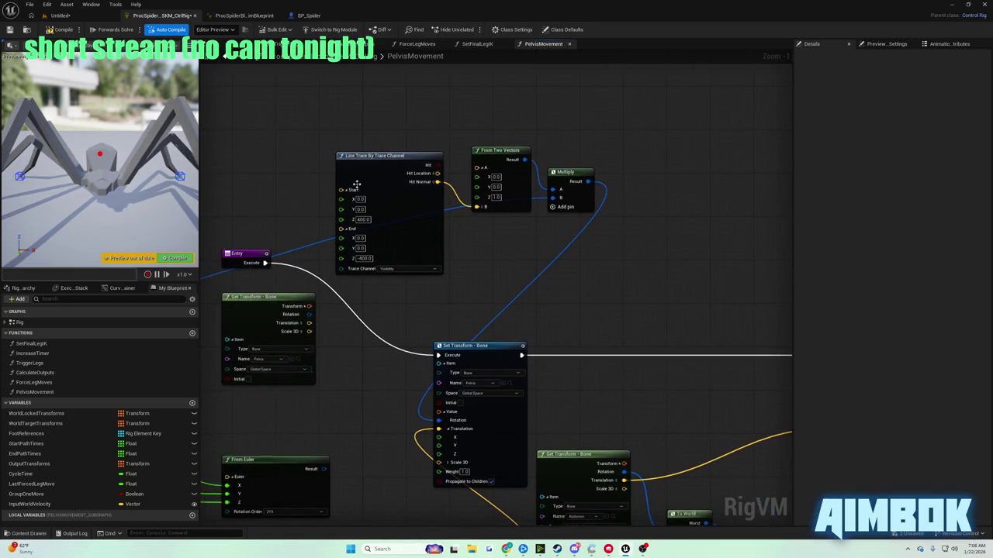
left_click(59, 29)
left_click(61, 15)
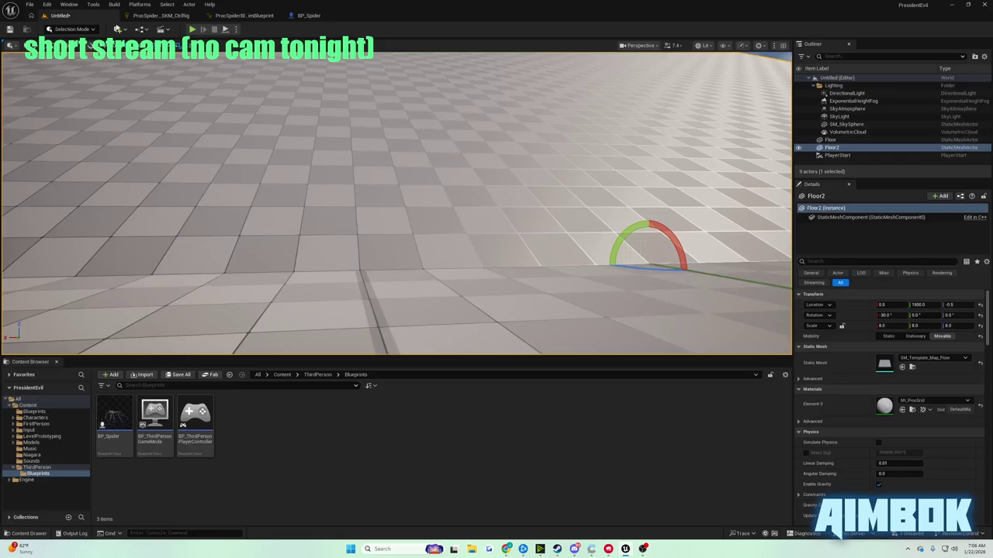
Run Play In Editor to watch the spider on the slope, stop with Esc, and bring back the tutorial.
left_click(193, 29)
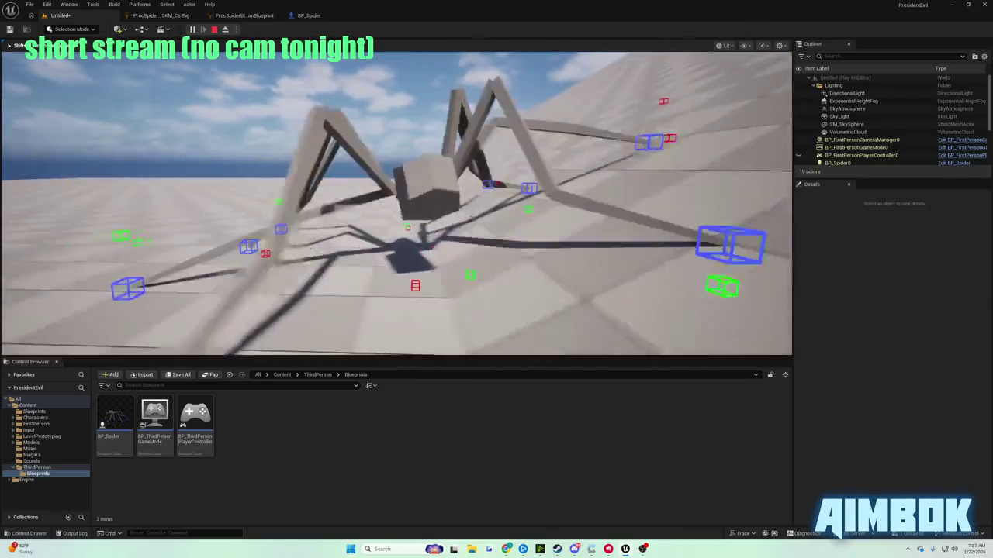
key("Escape")
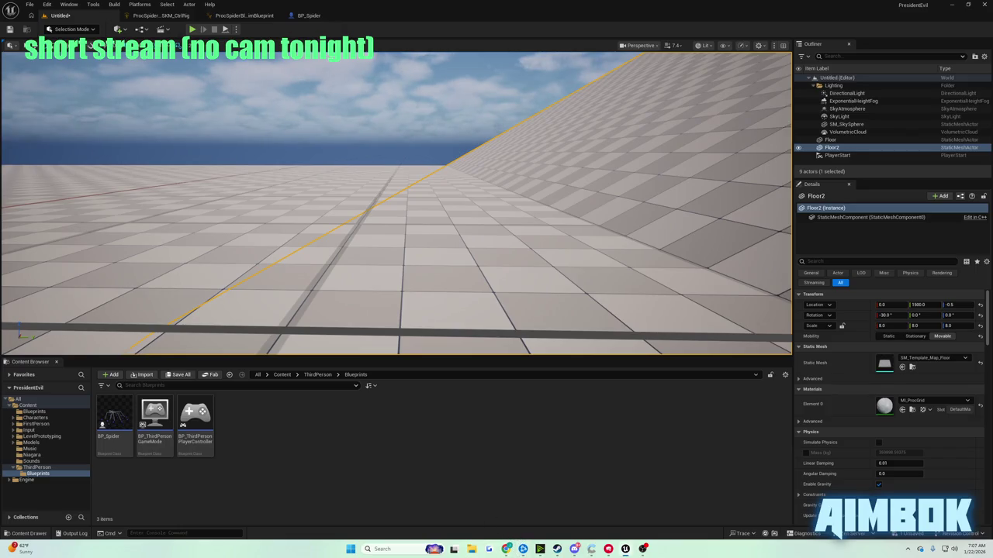
left_click(508, 551)
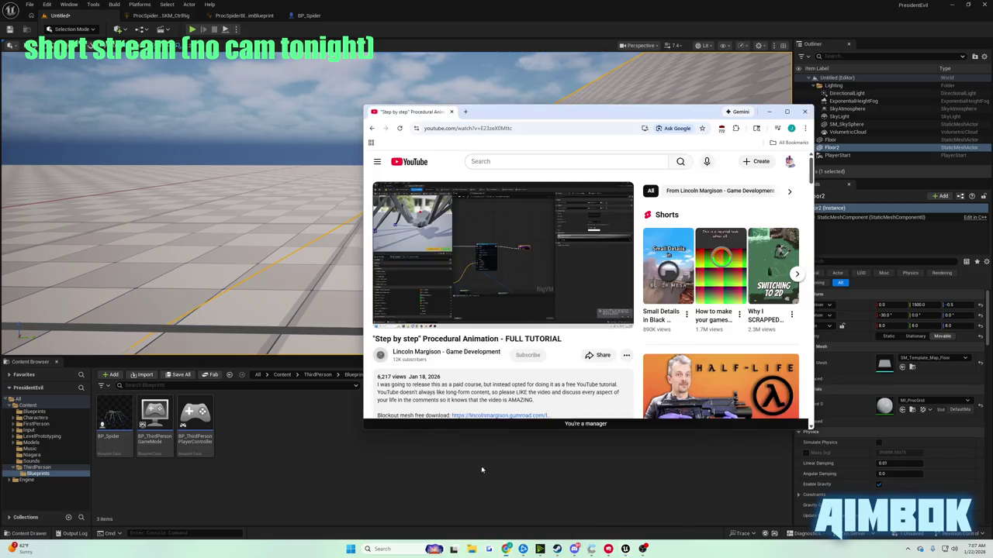
Rewatch the tutorial's PelvisMovement graph section, then return to the ProcSpider_SKM_CtrlRig tab.
double_click(442, 249)
left_click(441, 249)
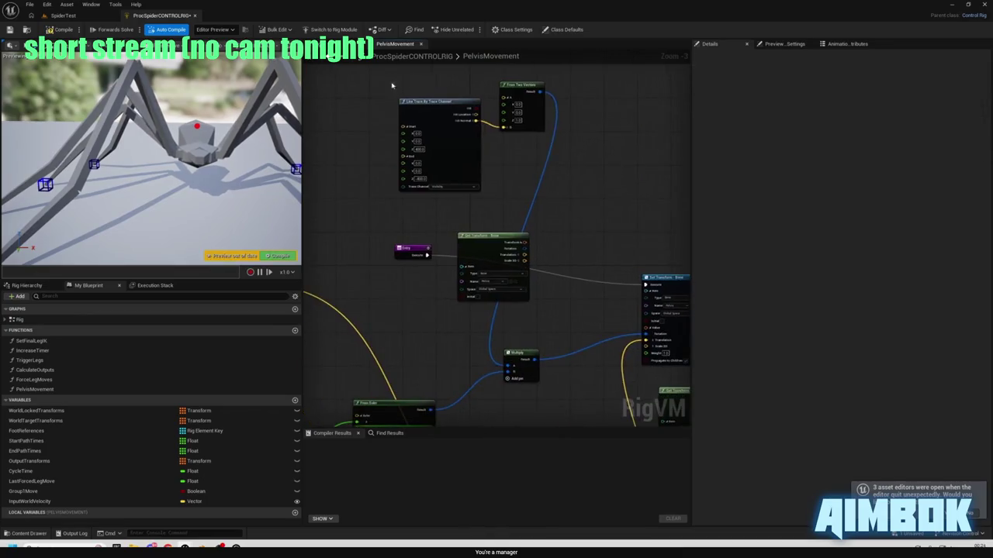
left_click_drag(418, 245, 579, 194)
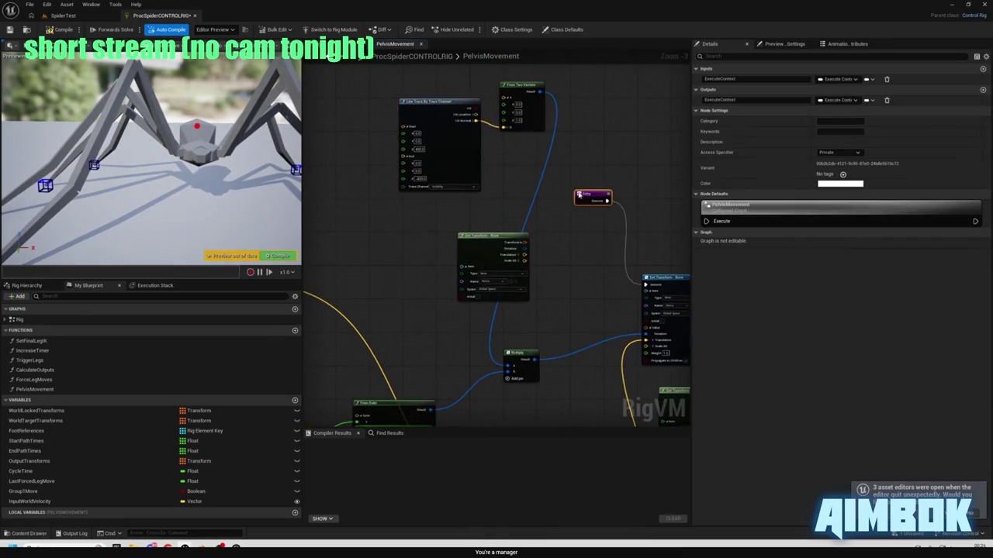
left_click(436, 116)
scroll(497, 232, "down", 3)
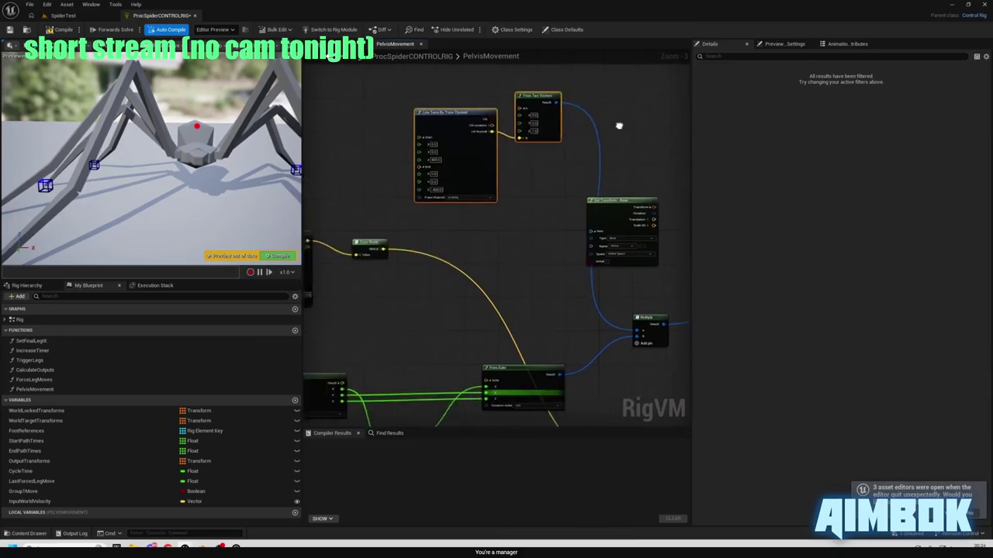
mouse_move(415, 214)
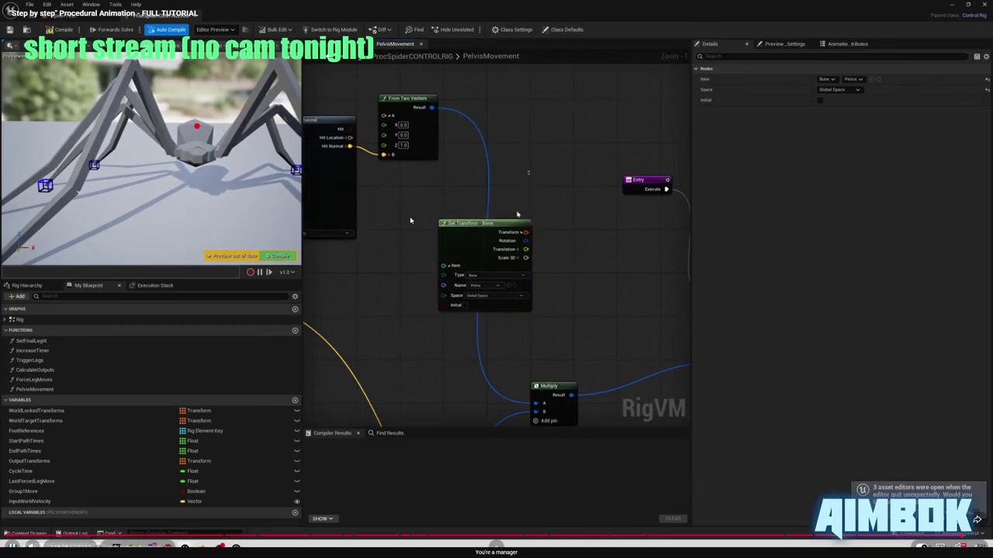
key("Escape")
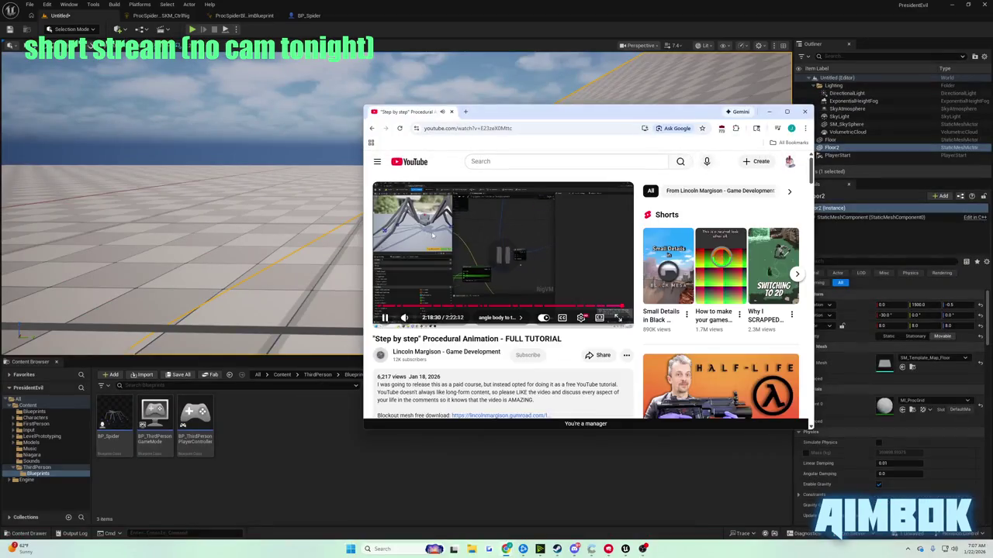
left_click(161, 16)
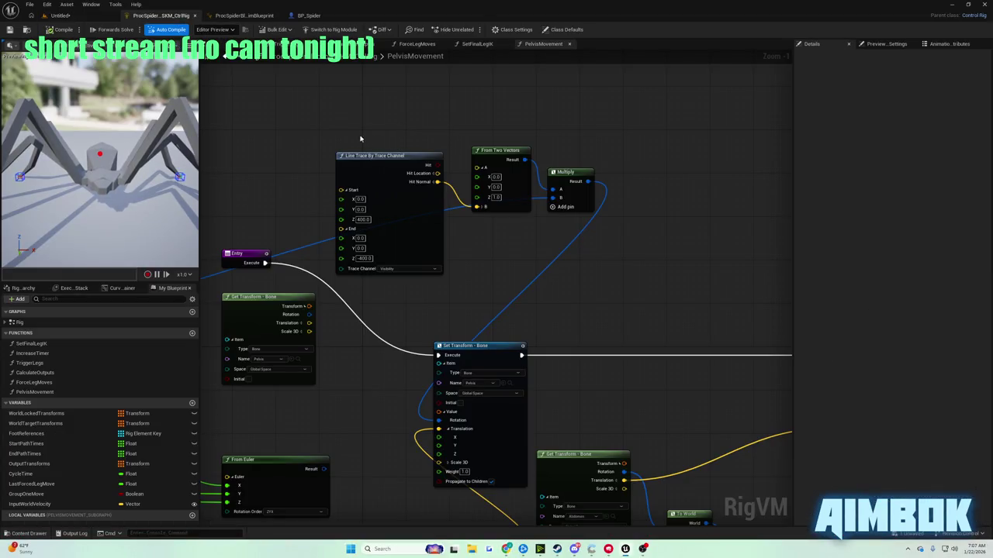
Move the Entry node up and shift the Multiply node right to make room.
left_click_drag(246, 254, 279, 177)
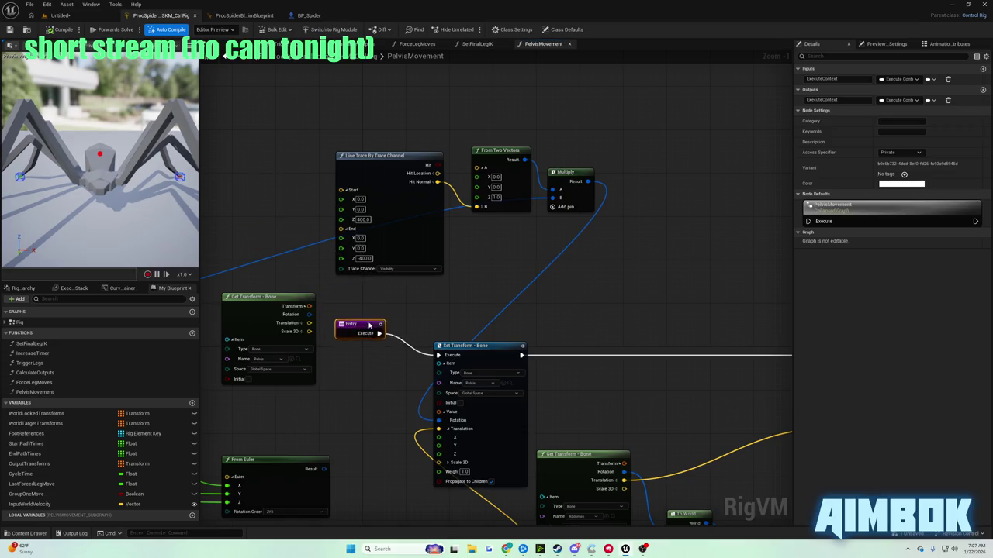
left_click(394, 157)
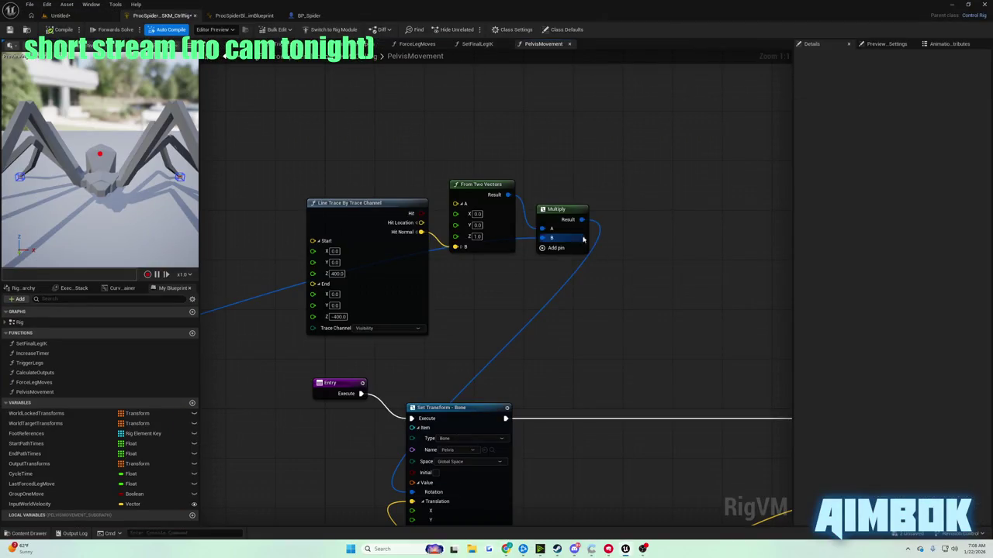
left_click_drag(558, 211, 663, 223)
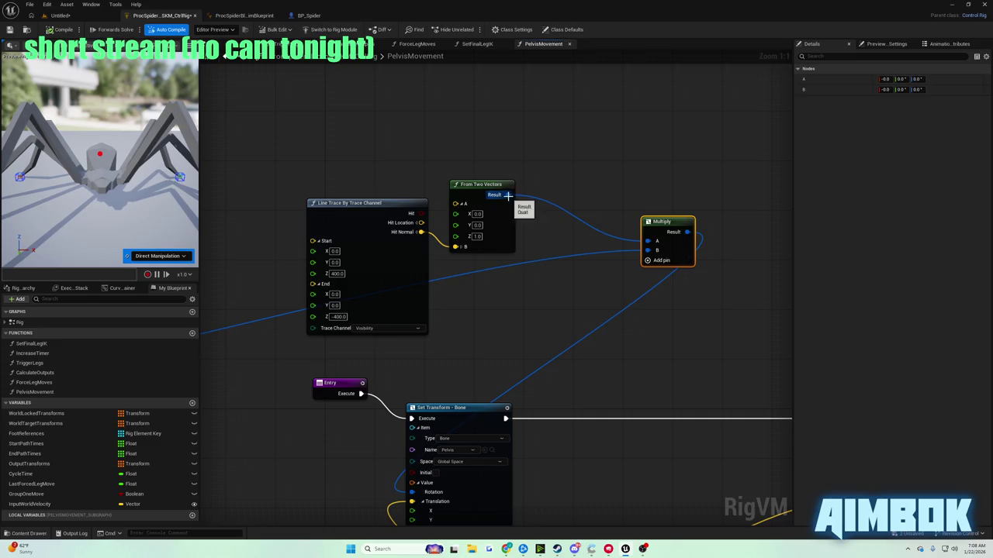
Add a Spring Interpolate (Quaternion) node from the From Two Vectors Result above Multiply, save, and play-test.
left_click_drag(508, 195, 532, 204)
type("s")
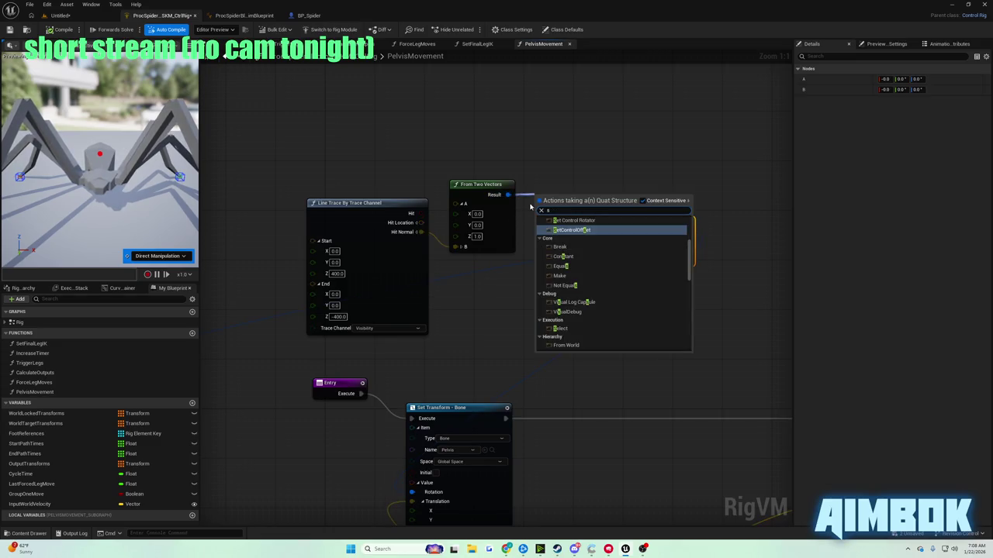
type("pring")
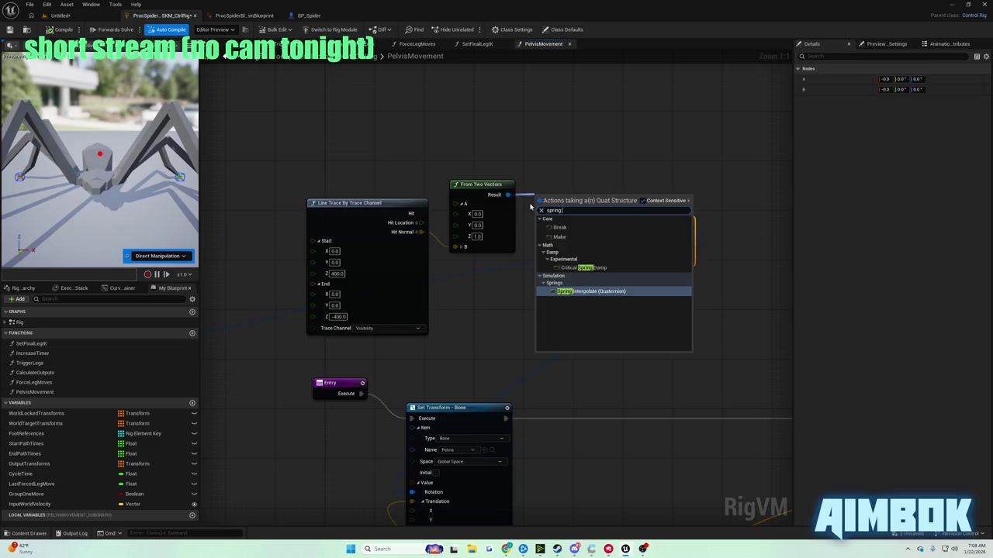
key("Return")
left_click_drag(545, 203, 546, 166)
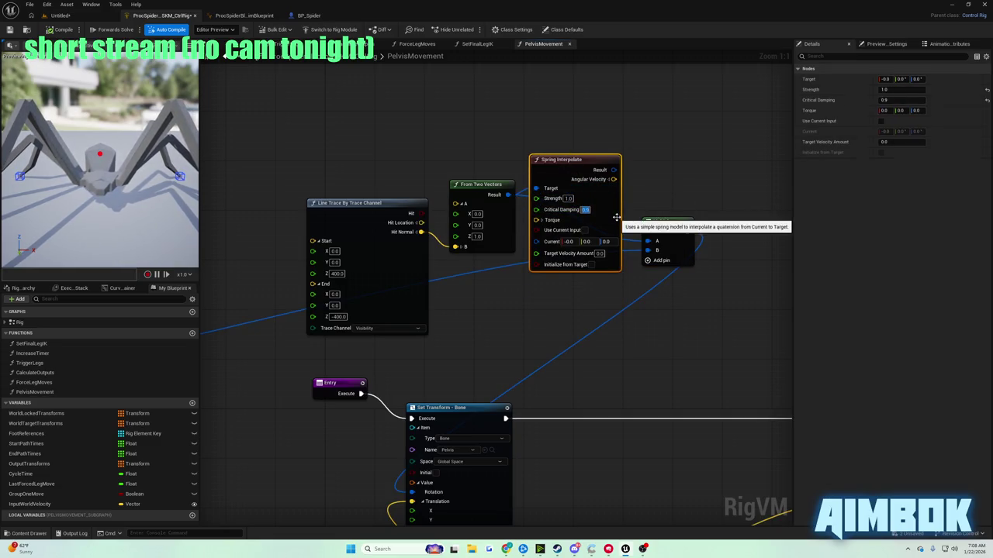
mouse_move(579, 172)
left_mouse_down()
mouse_move(591, 103)
mouse_move(656, 215)
mouse_move(655, 242)
left_mouse_up()
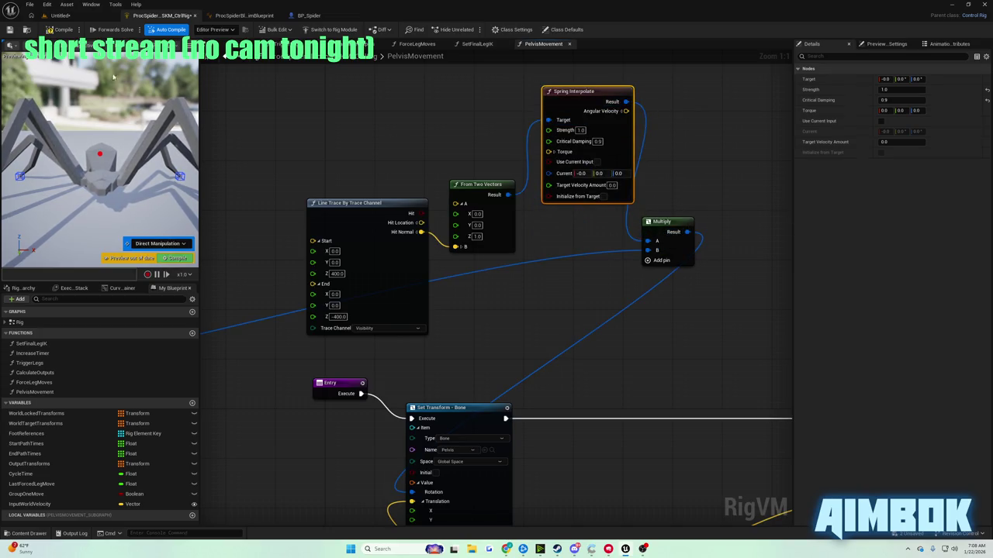
left_click(10, 29)
left_click(60, 15)
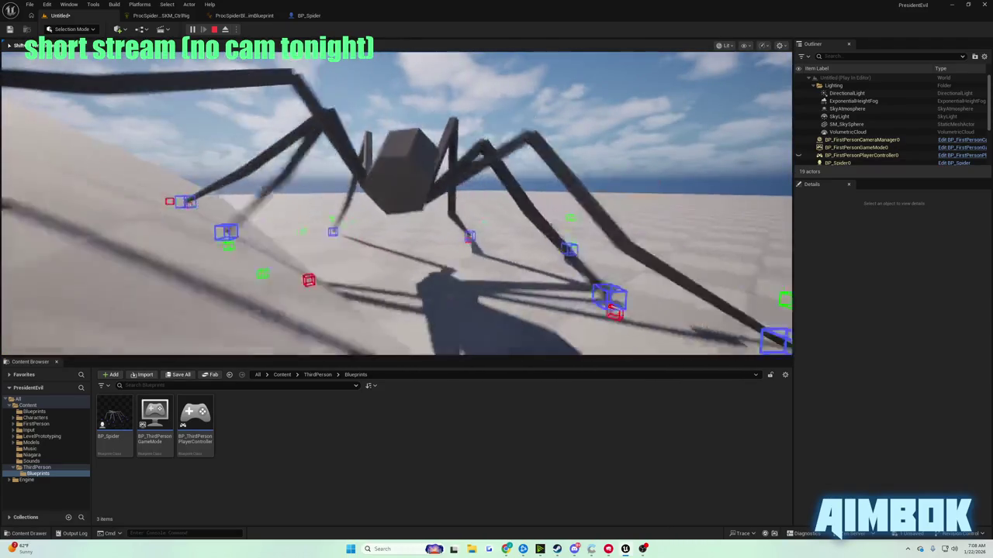
Stop the play session and bring the tutorial video up fullscreen.
key("Escape")
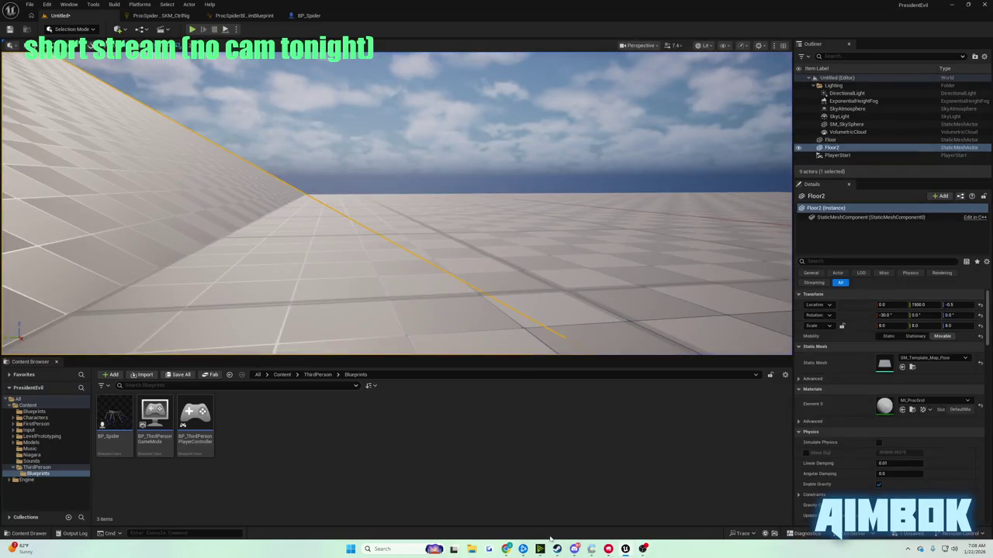
mouse_move(505, 549)
left_click(472, 504)
double_click(450, 257)
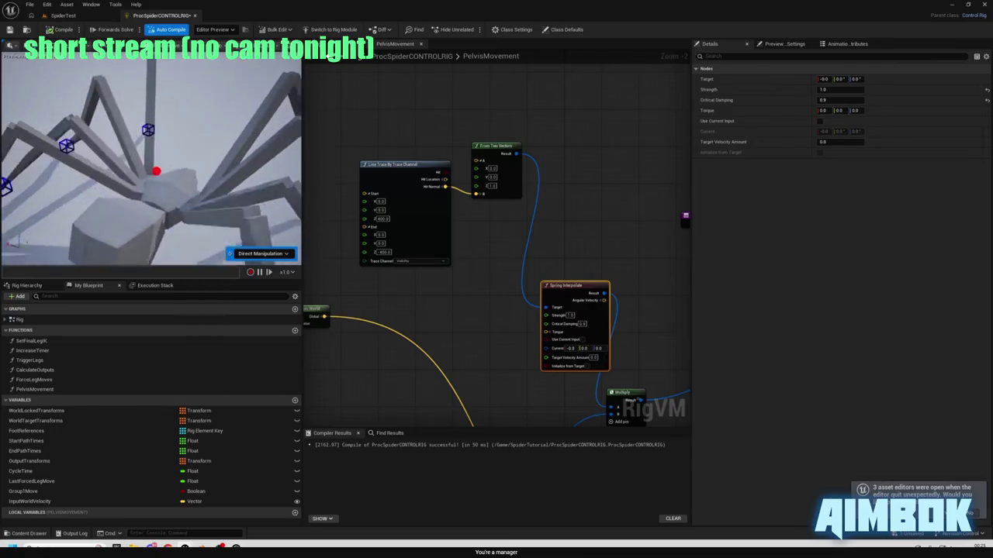
Exit fullscreen, pause the tutorial video, and start a spider play test in Unreal.
mouse_move(517, 184)
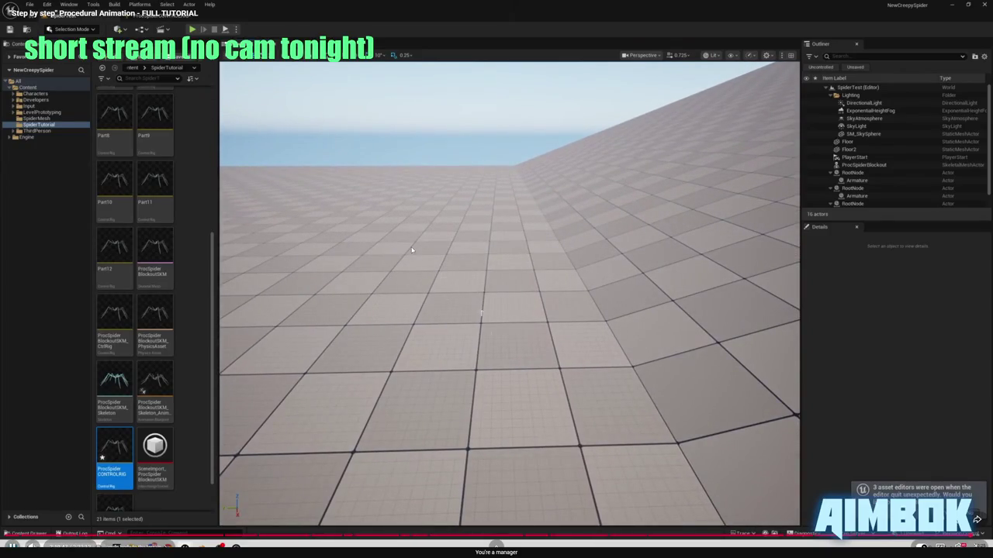
key("Escape")
left_click(412, 249)
left_click(191, 28)
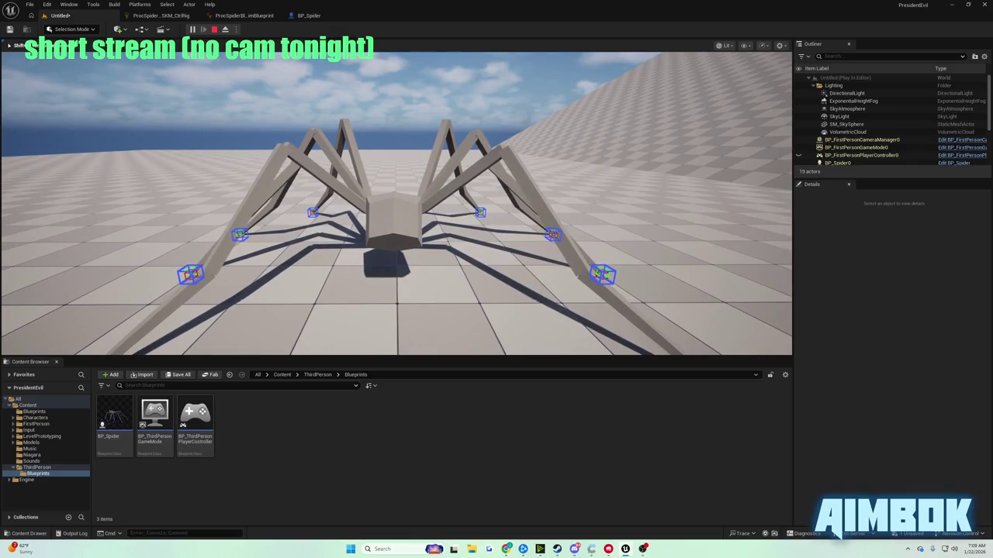
Walk the spider forward with W while swinging the camera around it, then stop the play test.
key("w")
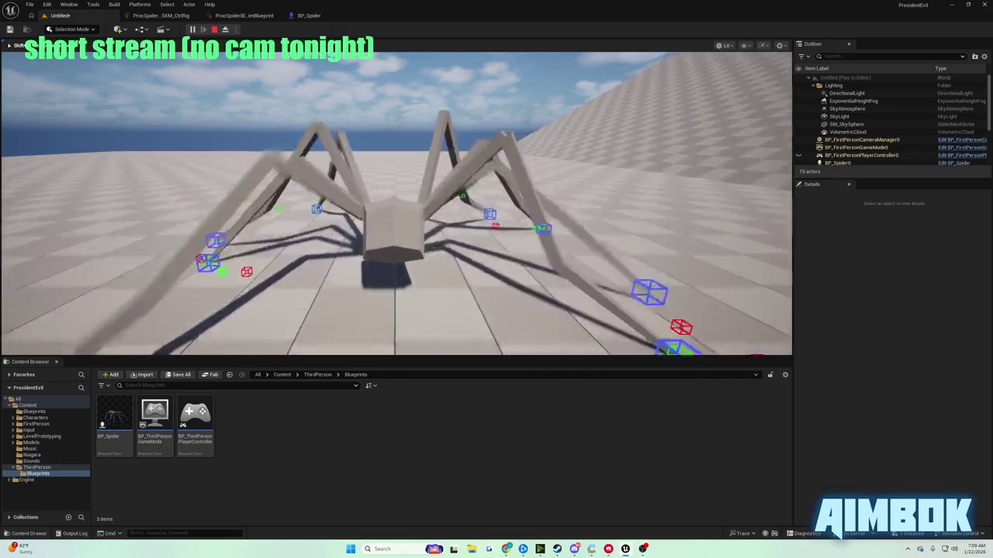
key("w")
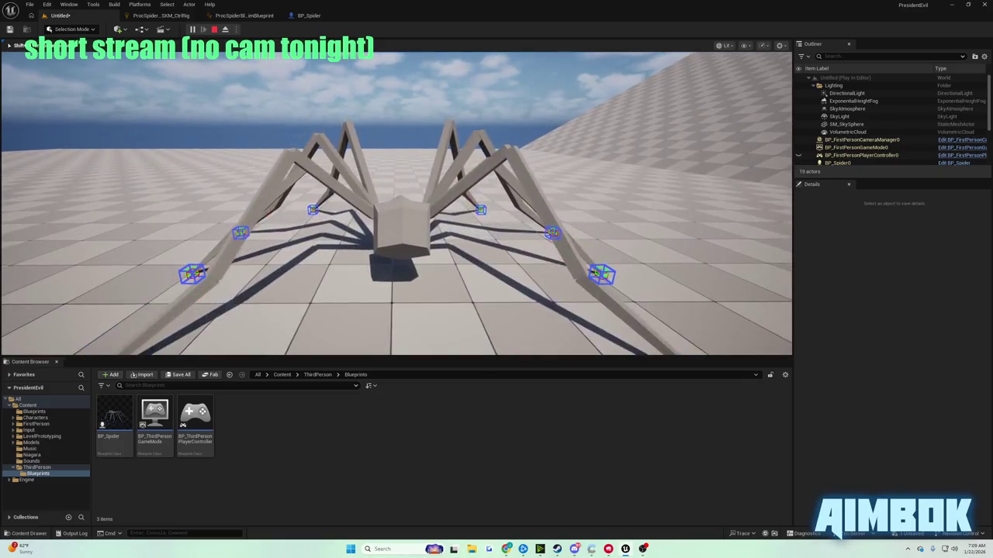
key("w")
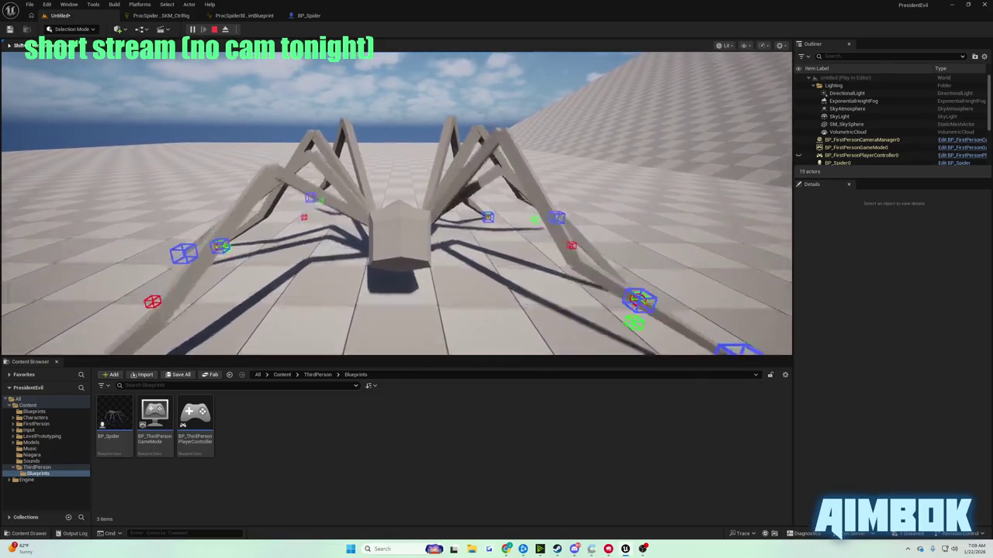
key("w")
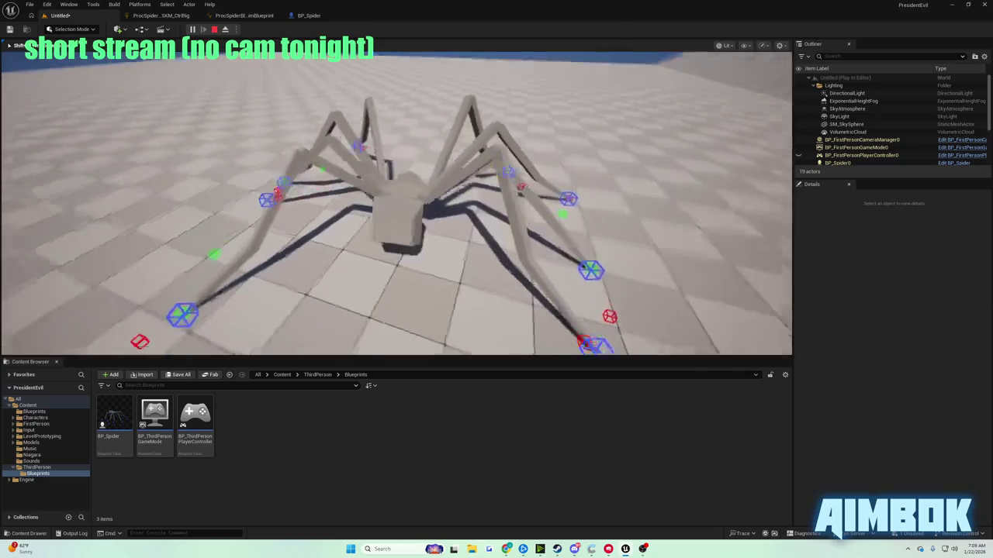
key("w")
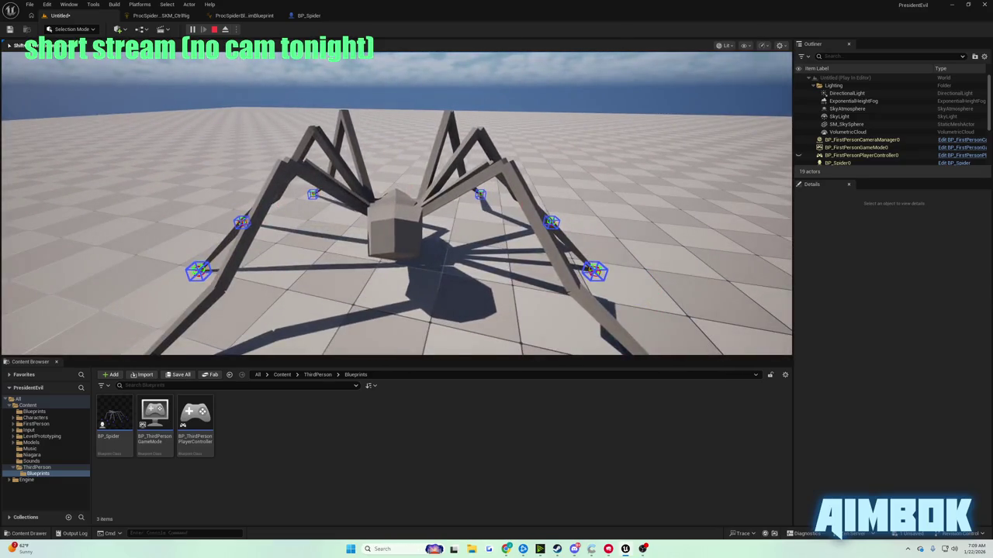
key("w")
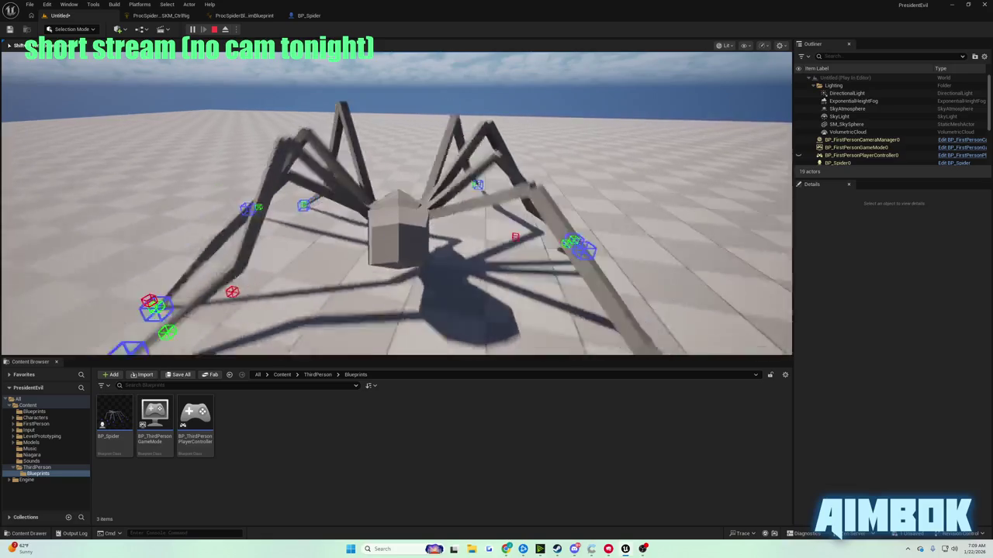
key("w")
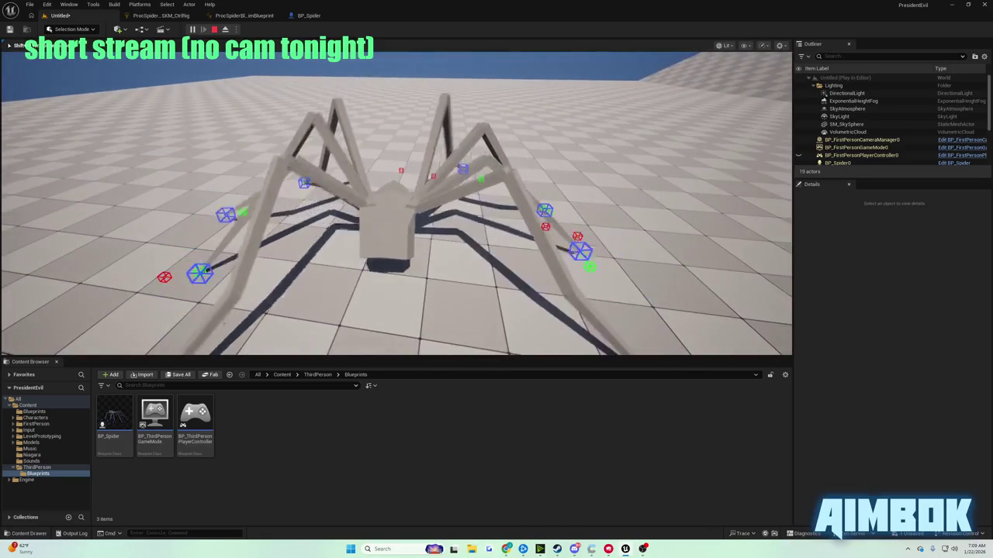
key("Escape")
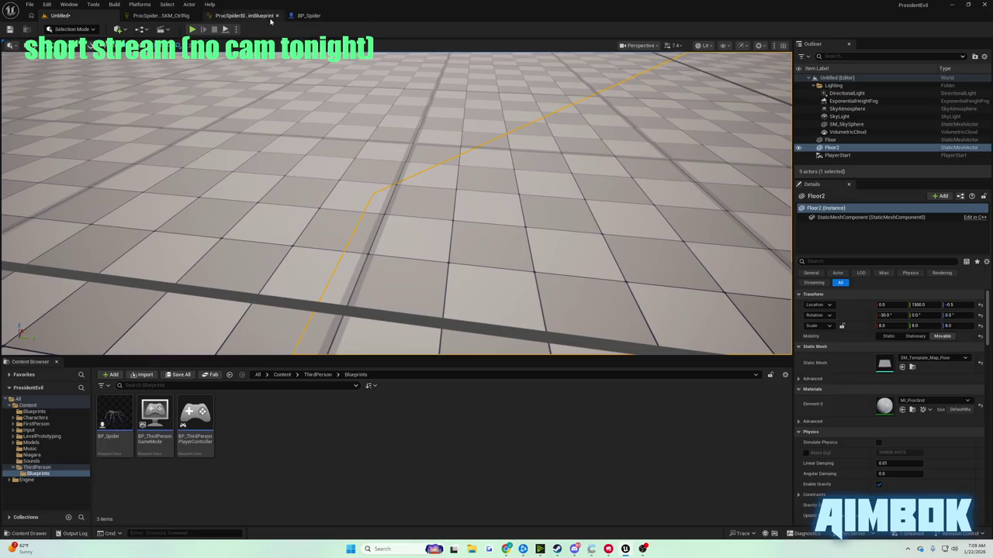
Return to the Control Rig graph and nudge the Line Trace By Trace Channel node up.
left_click(268, 17)
left_click(164, 15)
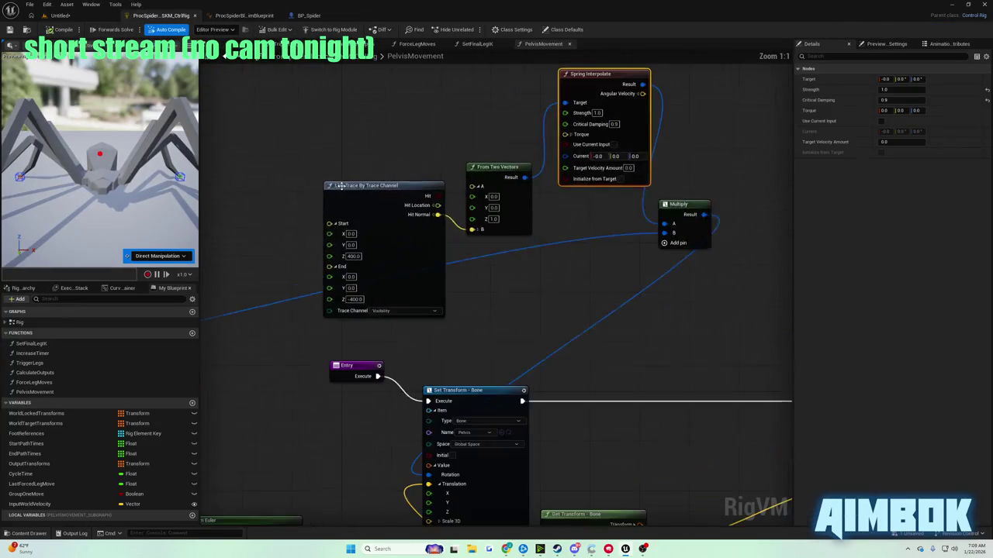
mouse_move(429, 178)
left_mouse_down()
mouse_move(349, 126)
mouse_move(414, 139)
mouse_move(433, 155)
left_mouse_up()
scroll(433, 155, "down", 5)
scroll(606, 164, "up", 3)
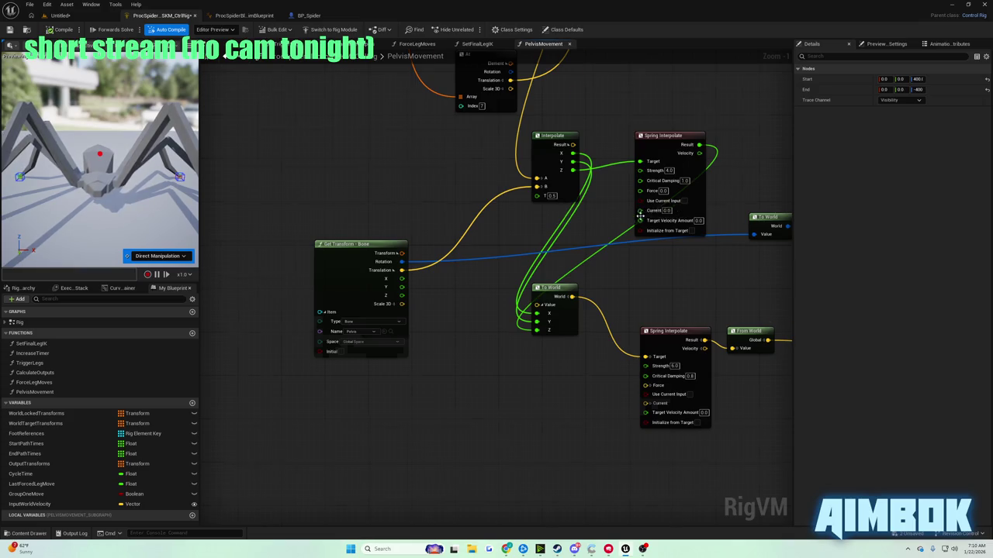
scroll(639, 216, "down", 5)
scroll(496, 262, "up", 5)
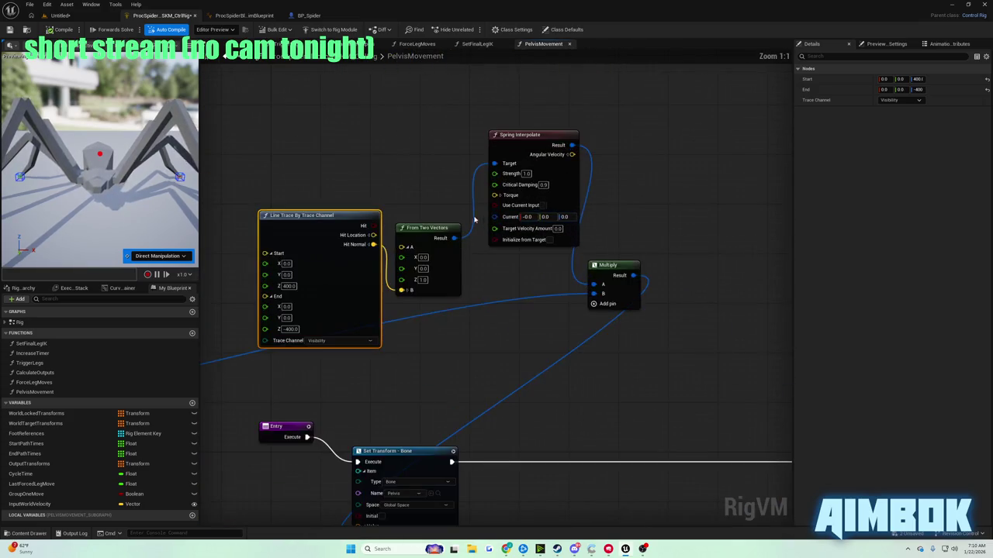
Move Line Trace and From Two Vectors up-left, reposition Spring Interpolate, and nudge Multiply up-left.
left_click_drag(351, 215, 295, 153)
left_click_drag(419, 216, 396, 142)
mouse_move(534, 137)
left_mouse_down()
mouse_move(491, 137)
mouse_move(695, 169)
left_mouse_up()
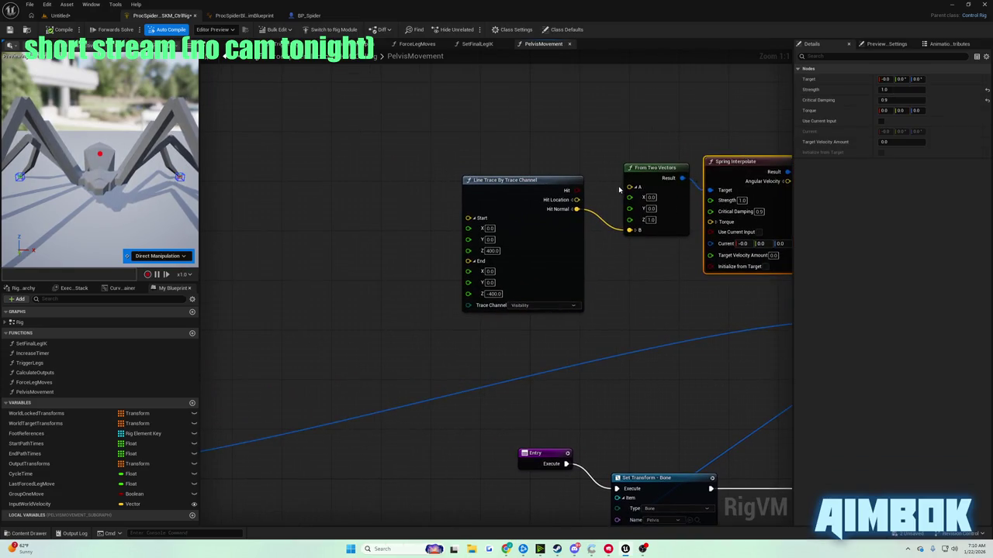
scroll(620, 189, "down", 2)
mouse_move(650, 250)
left_mouse_down()
mouse_move(632, 240)
mouse_move(581, 140)
mouse_move(547, 178)
left_mouse_up()
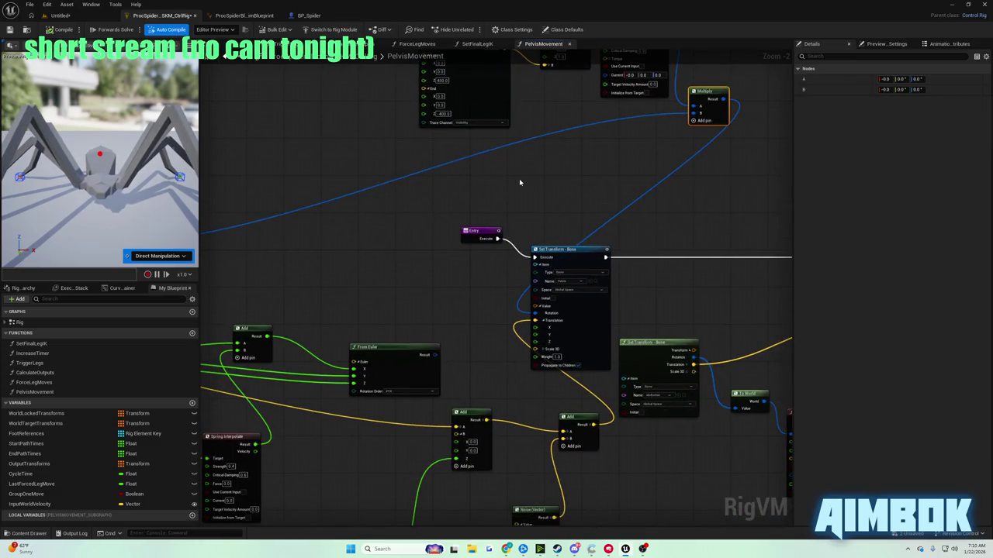
Pan the graph and marquee-select Line Trace, From Two Vectors and Spring Interpolate together.
mouse_move(515, 181)
left_mouse_down()
mouse_move(485, 168)
mouse_move(382, 176)
mouse_move(301, 162)
mouse_move(473, 167)
left_mouse_up()
scroll(470, 222, "up", 2)
left_click(439, 227)
left_click_drag(670, 87, 664, 158)
left_click(726, 103)
scroll(612, 169, "down", 5)
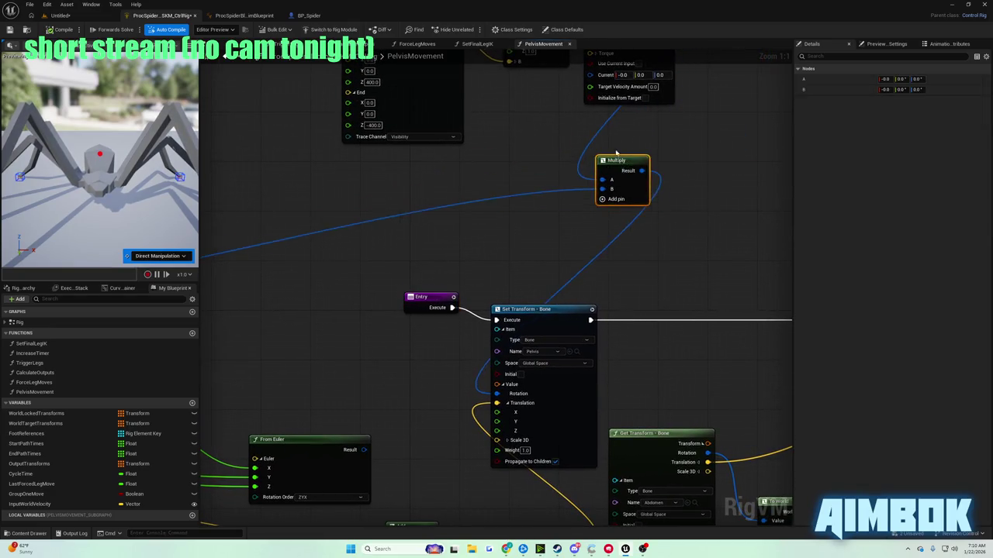
left_click_drag(667, 208, 667, 206)
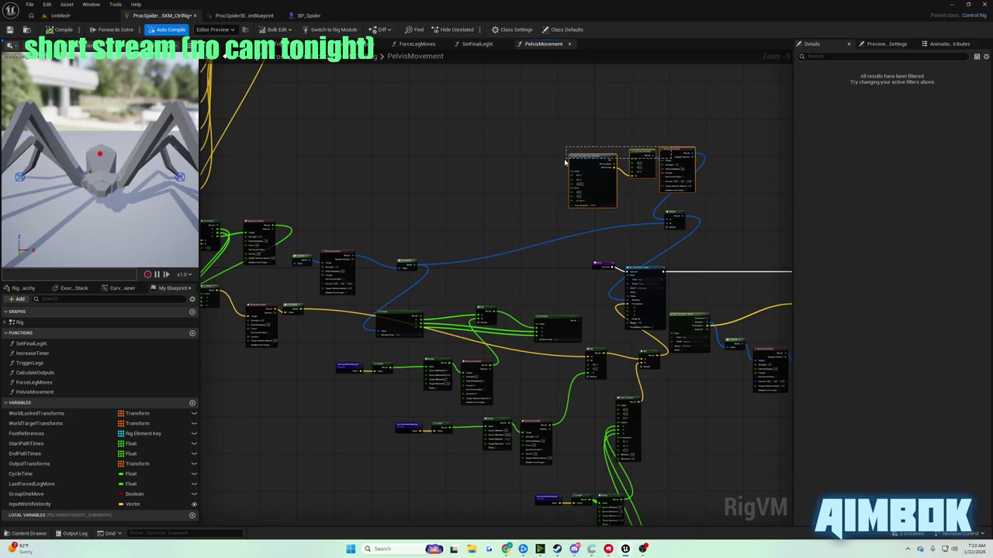
Drag the three ground-normal nodes down-left beside Multiply, then pan to check Entry and Set Transform.
left_click_drag(670, 149, 582, 192)
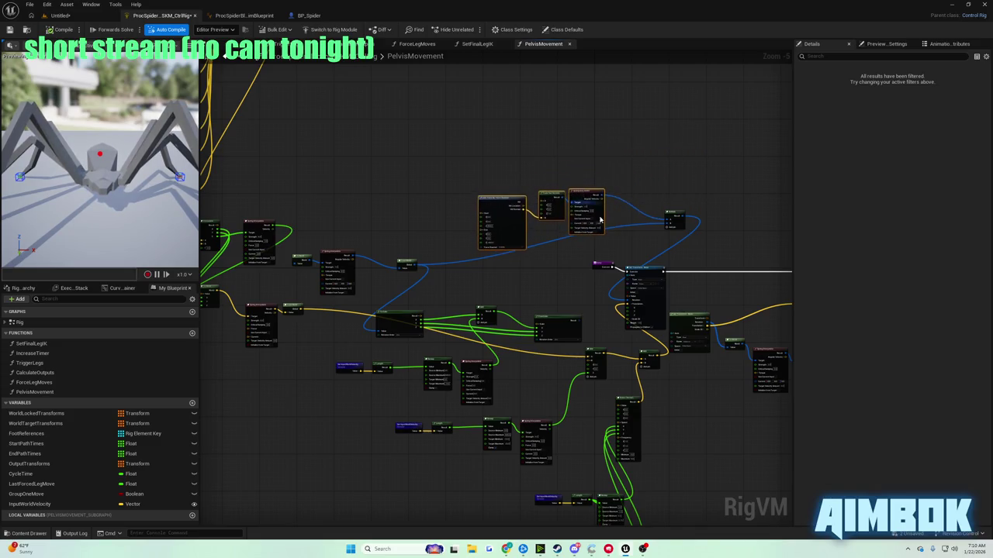
scroll(601, 241, "up", 5)
mouse_move(524, 181)
left_mouse_down()
mouse_move(507, 168)
mouse_move(721, 126)
mouse_move(613, 122)
mouse_move(426, 145)
mouse_move(392, 191)
mouse_move(525, 239)
mouse_move(611, 299)
mouse_move(350, 334)
mouse_move(722, 287)
mouse_move(788, 268)
left_mouse_up()
mouse_move(543, 310)
left_mouse_down()
mouse_move(575, 264)
mouse_move(669, 268)
left_mouse_up()
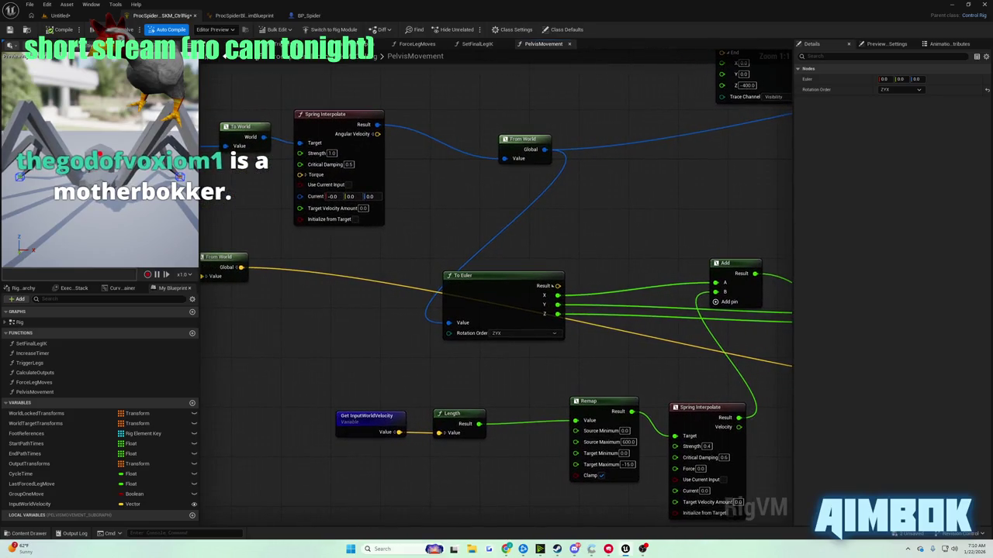
mouse_move(557, 285)
left_mouse_down()
mouse_move(700, 221)
mouse_move(550, 228)
mouse_move(650, 246)
mouse_move(467, 363)
left_mouse_up()
mouse_move(445, 225)
left_mouse_down()
mouse_move(606, 142)
mouse_move(543, 189)
mouse_move(545, 180)
mouse_move(59, 131)
mouse_move(215, 187)
mouse_move(587, 280)
mouse_move(484, 255)
mouse_move(688, 241)
left_mouse_up()
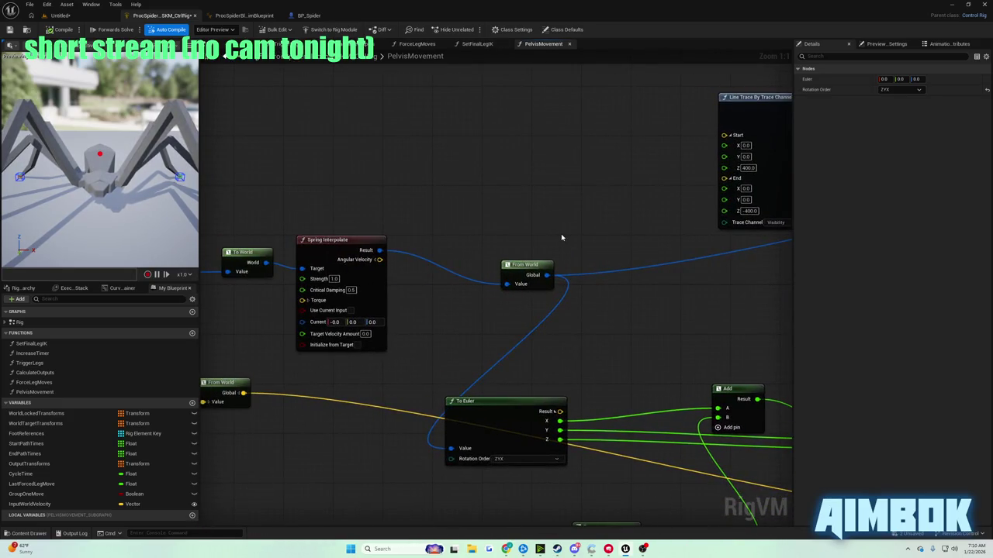
mouse_move(612, 225)
left_mouse_down()
mouse_move(331, 193)
mouse_move(225, 213)
left_mouse_up()
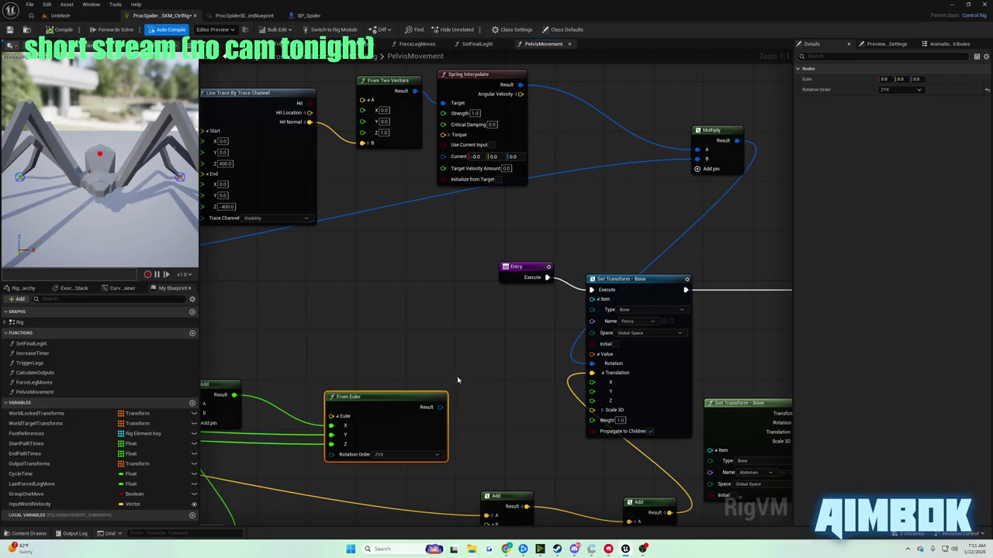
Wire From Euler's Result into the Multiply node's B input.
left_click_drag(437, 412, 439, 413)
mouse_move(509, 346)
left_mouse_down()
mouse_move(653, 190)
mouse_move(471, 293)
left_mouse_up()
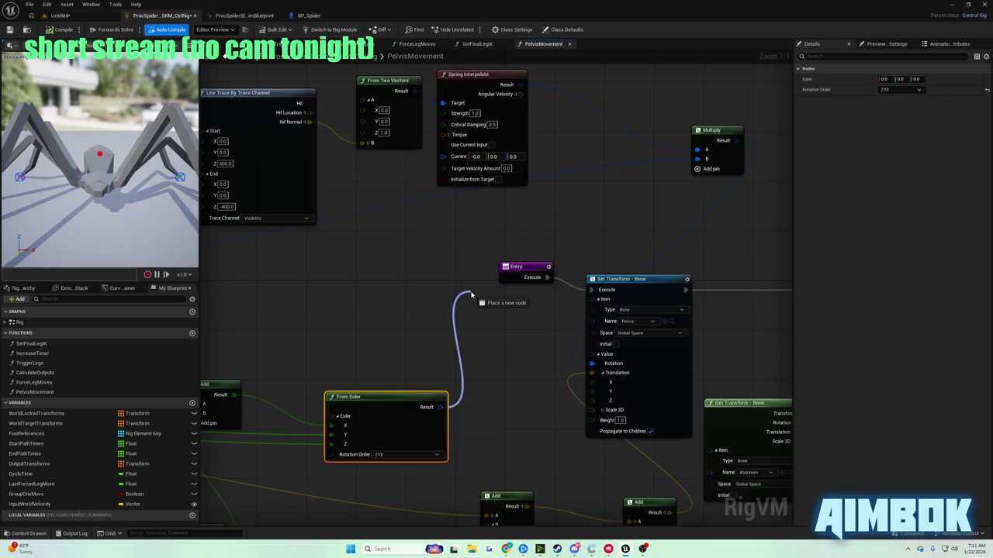
left_click_drag(470, 291, 470, 292)
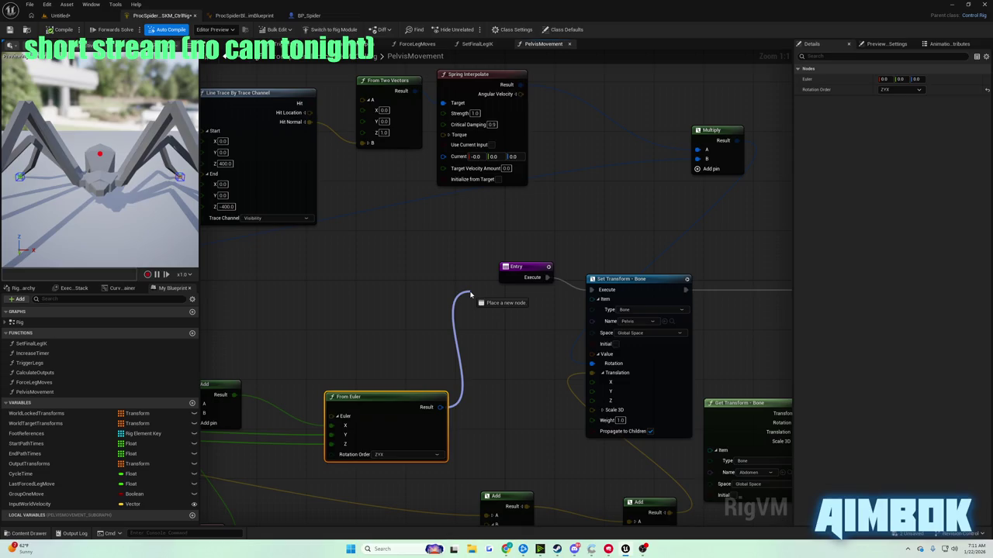
left_click_drag(470, 293, 706, 161)
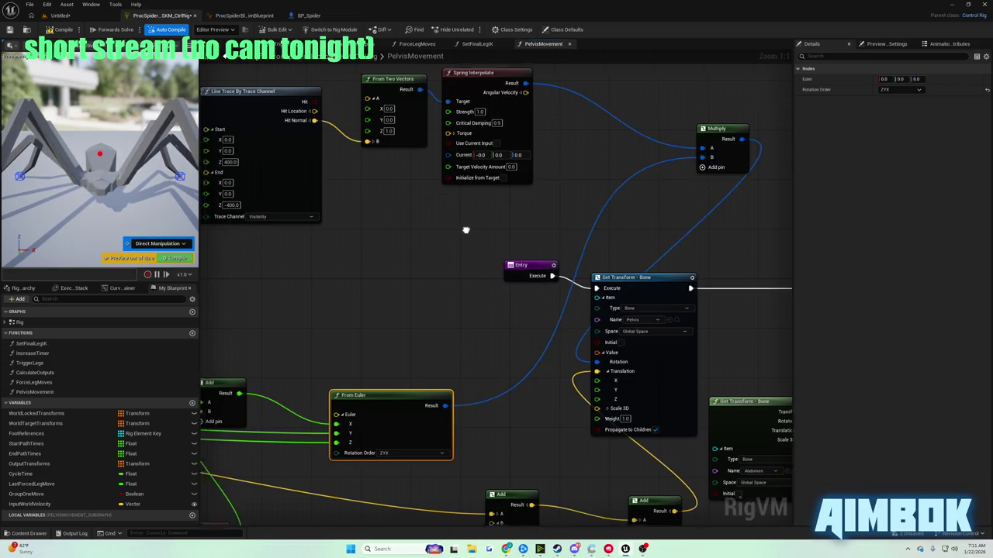
mouse_move(783, 180)
left_mouse_down()
mouse_move(497, 210)
mouse_move(443, 235)
left_mouse_up()
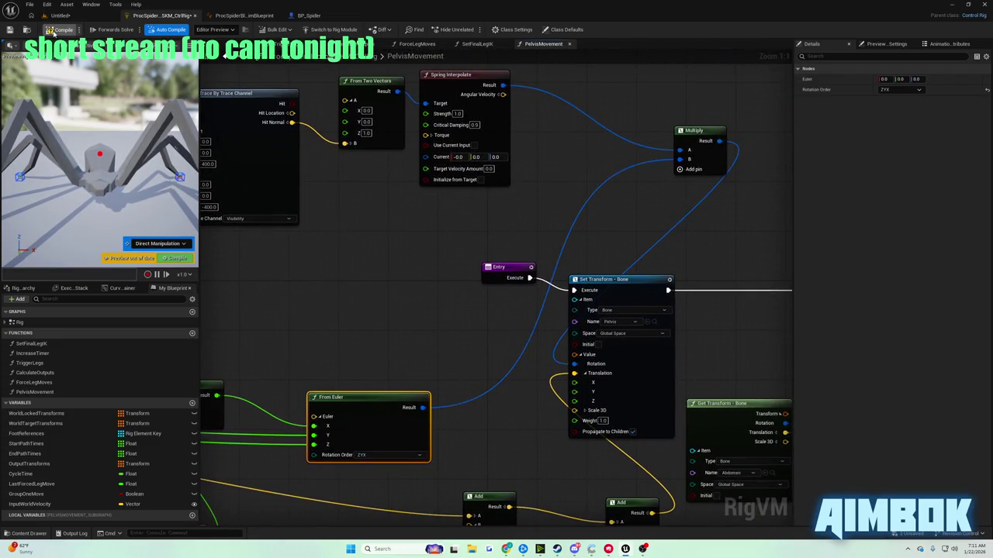
Compile, then undo and remake the From Euler-to-Multiply B wire before returning to the Untitled level.
left_click(53, 31)
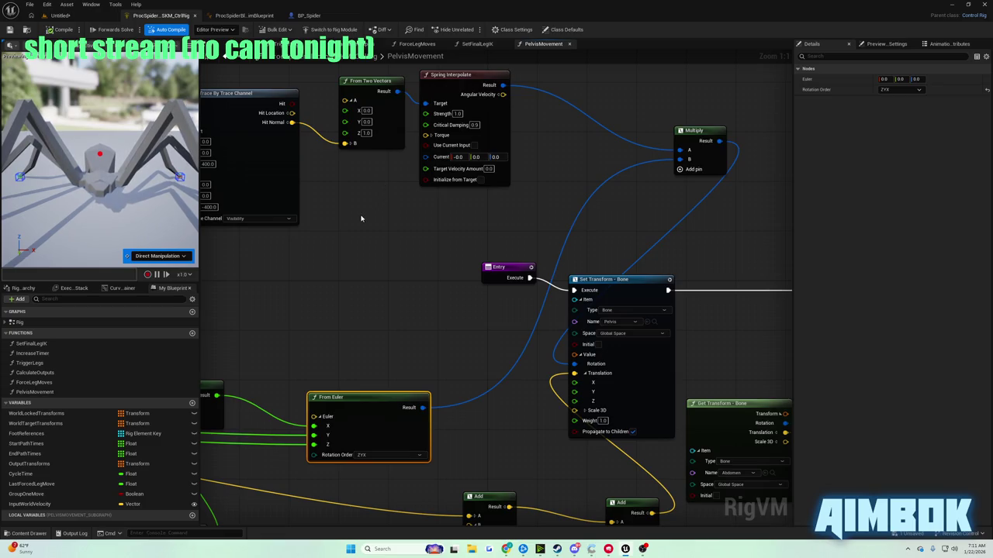
key("ctrl+z")
mouse_move(361, 218)
left_mouse_down()
mouse_move(569, 204)
mouse_move(342, 348)
mouse_move(472, 210)
mouse_move(705, 204)
mouse_move(457, 231)
mouse_move(689, 214)
mouse_move(335, 246)
mouse_move(701, 230)
mouse_move(379, 262)
left_mouse_up()
mouse_move(497, 435)
left_mouse_down()
mouse_move(725, 204)
mouse_move(755, 186)
left_mouse_up()
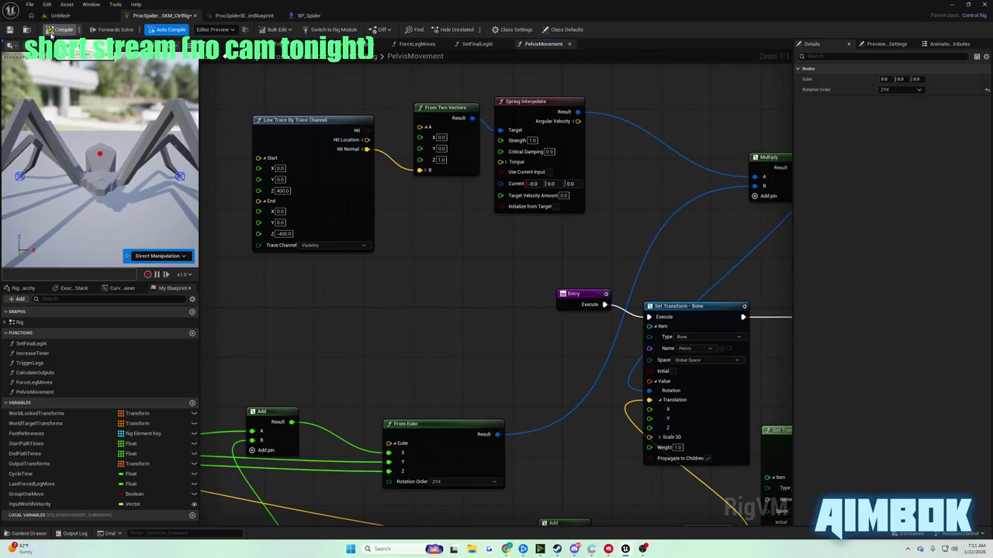
left_click(103, 17)
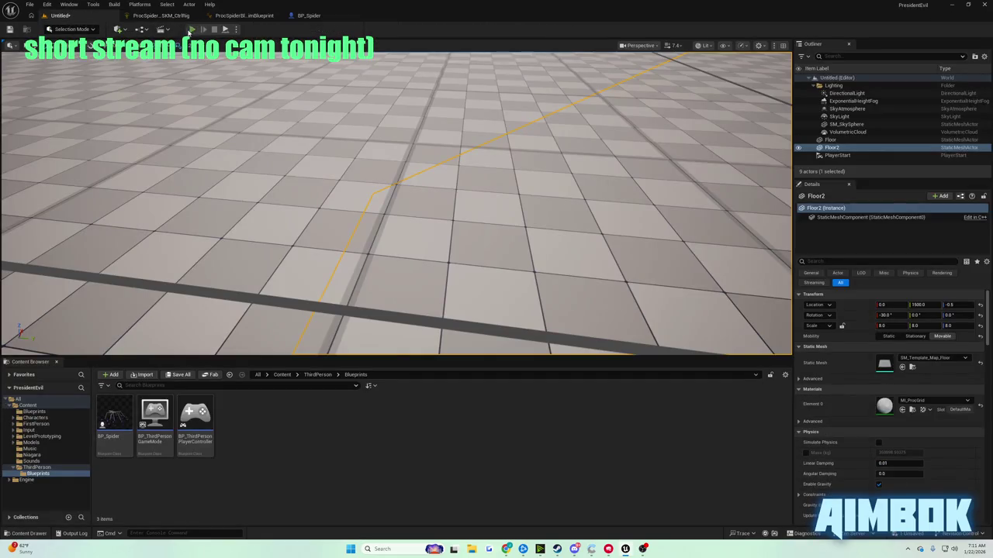
left_click(191, 29)
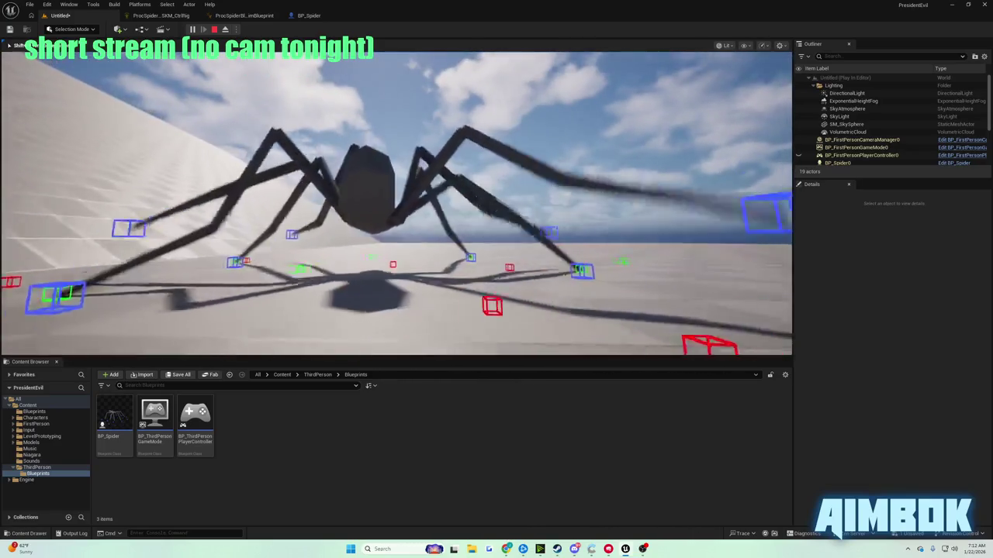
key("Escape")
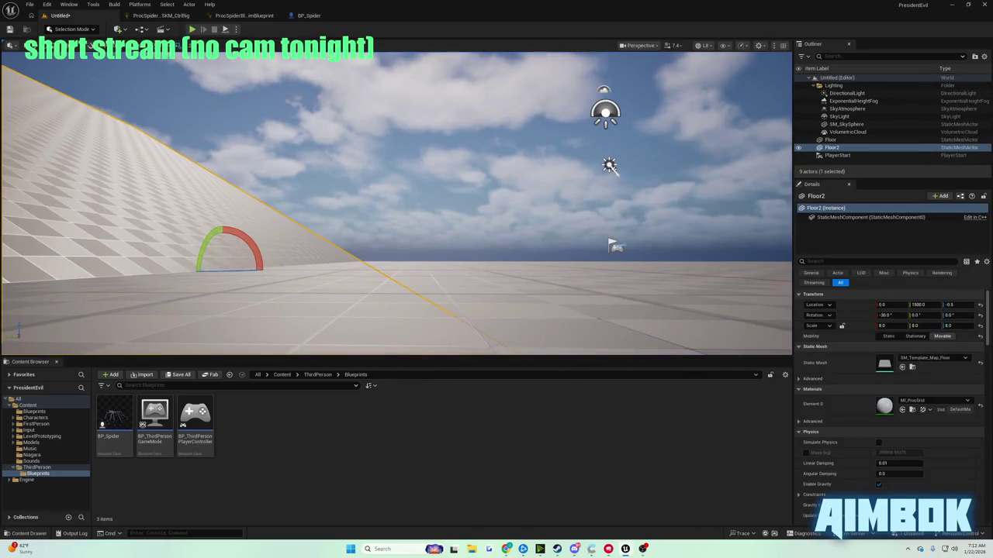
mouse_move(506, 548)
left_click(473, 504)
double_click(453, 246)
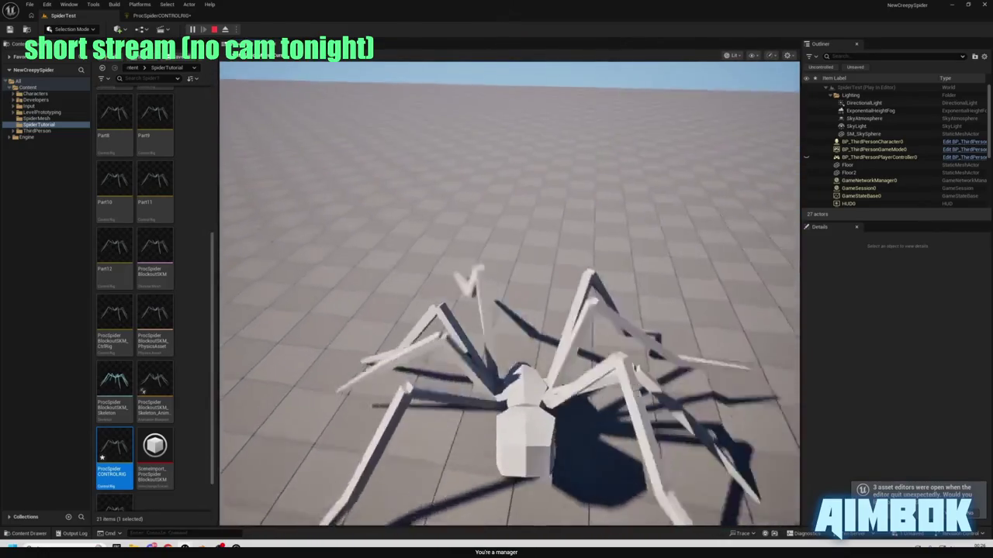
Leave the fullscreen tutorial video with Esc.
key("Escape")
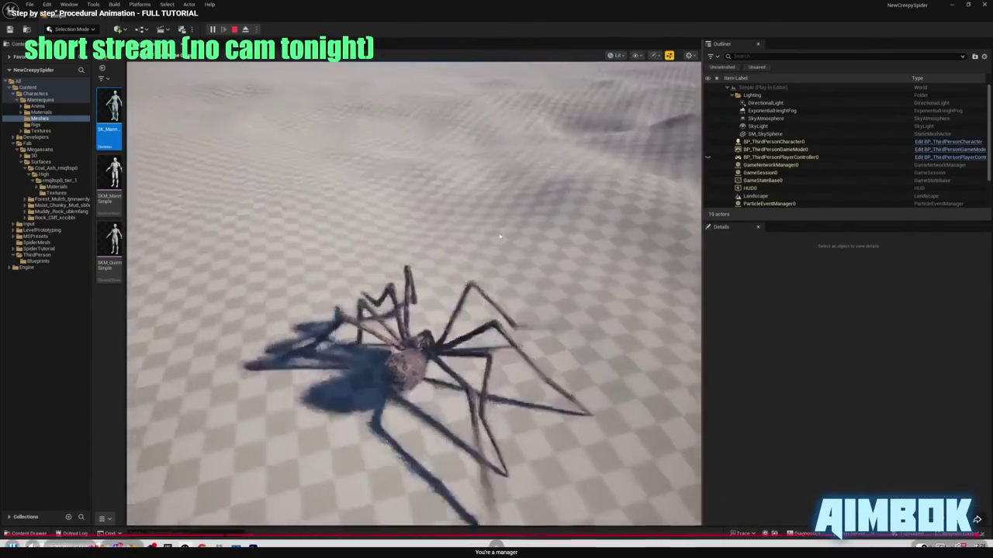
Pause and resume the spider walking footage, leaving the video paused at the end-screen cards.
left_click(439, 247)
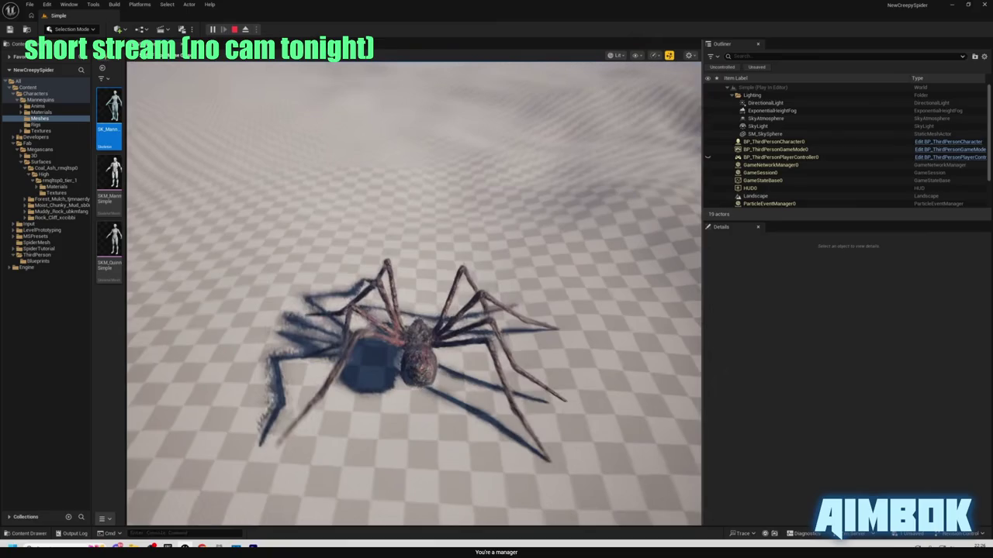
left_click(494, 275)
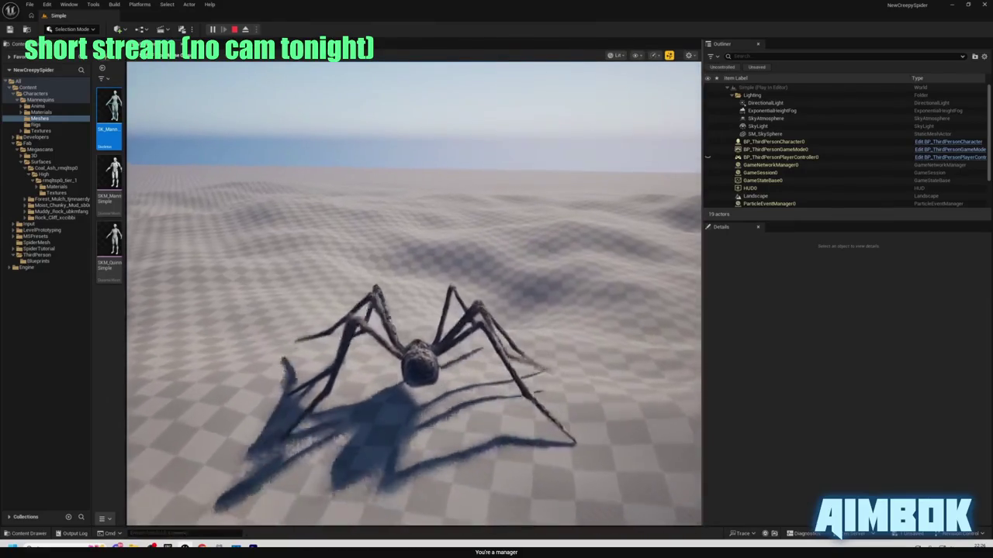
key("w")
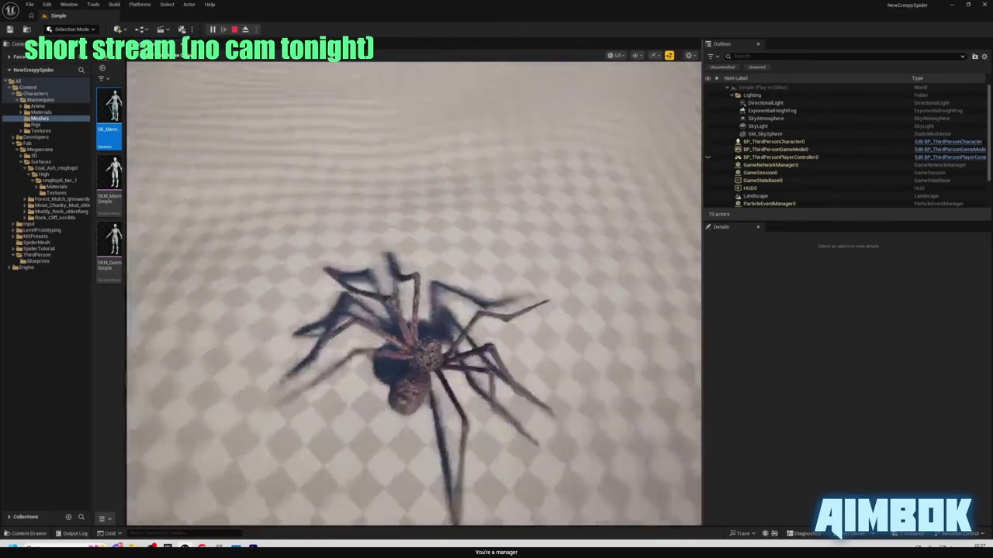
mouse_move(471, 245)
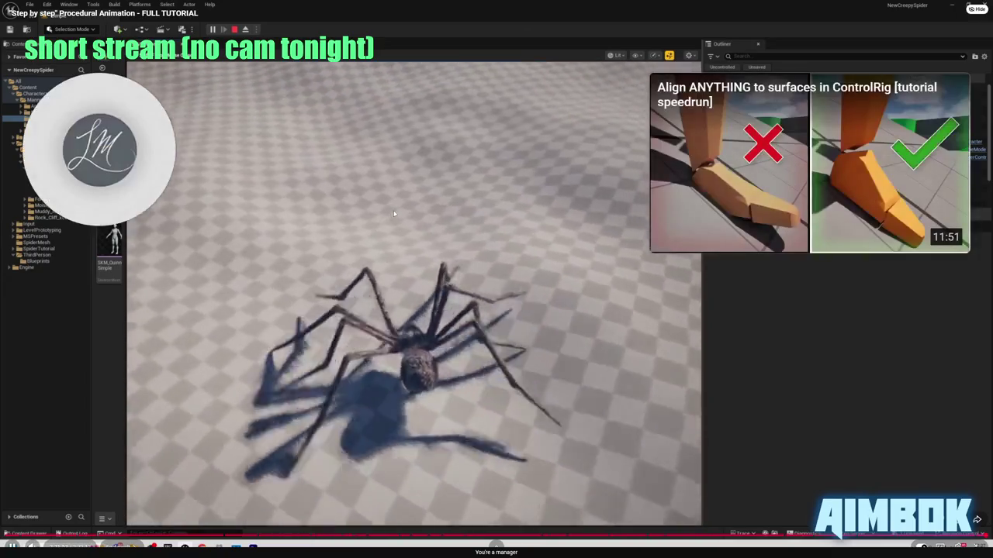
left_click(401, 216)
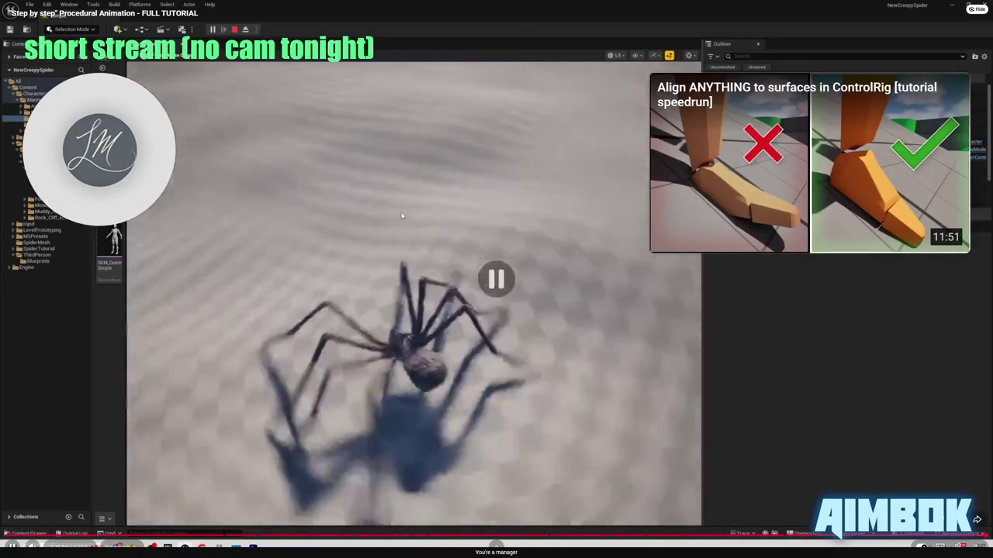
mouse_move(191, 224)
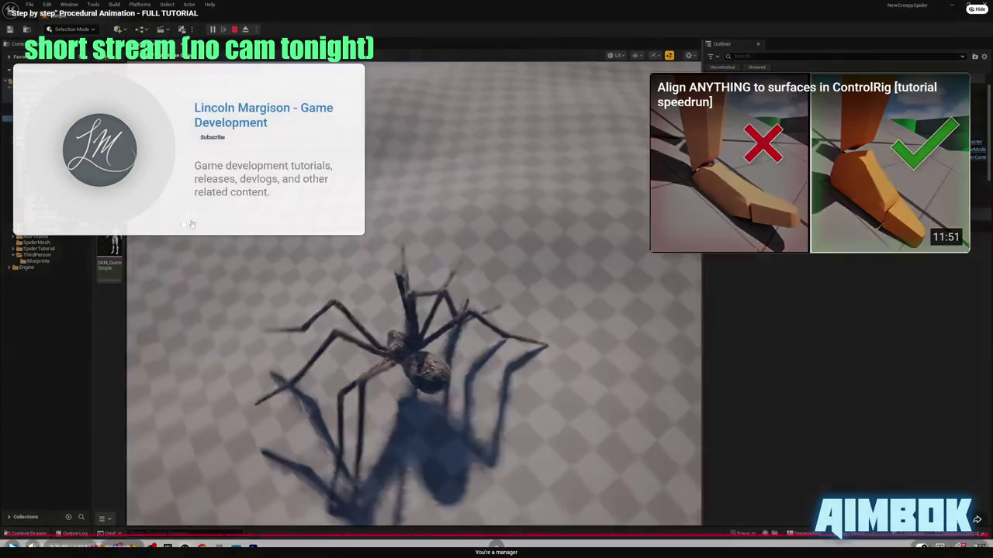
left_click(424, 273)
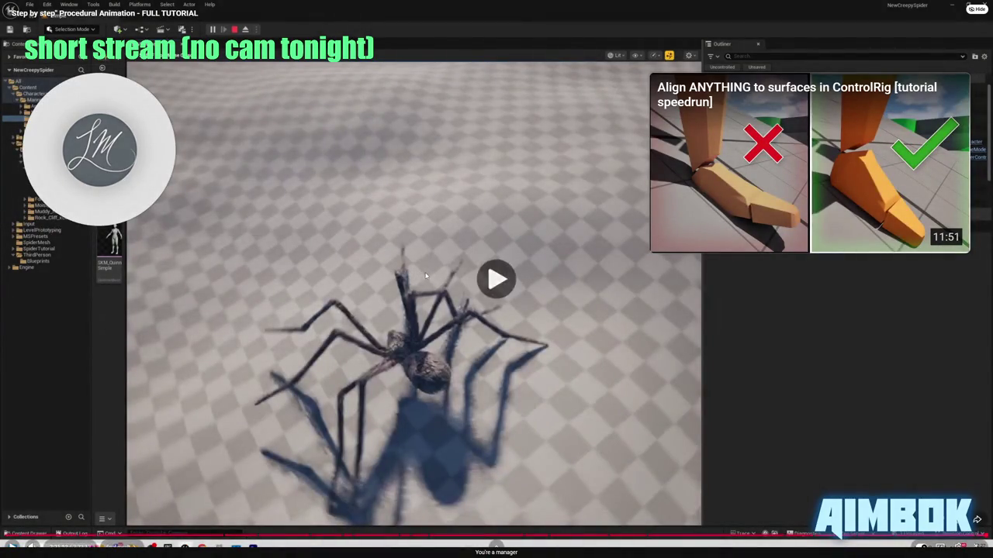
left_click(426, 277)
Exit fullscreen, minimise the browser, cancel Save Level As, and start a spider play test.
double_click(419, 274)
left_click(90, 45)
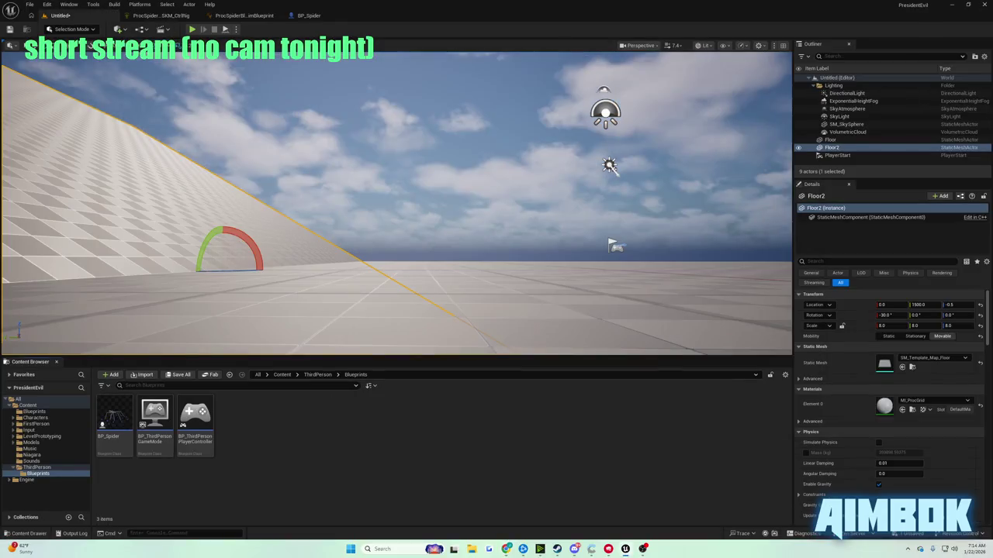
left_click(15, 29)
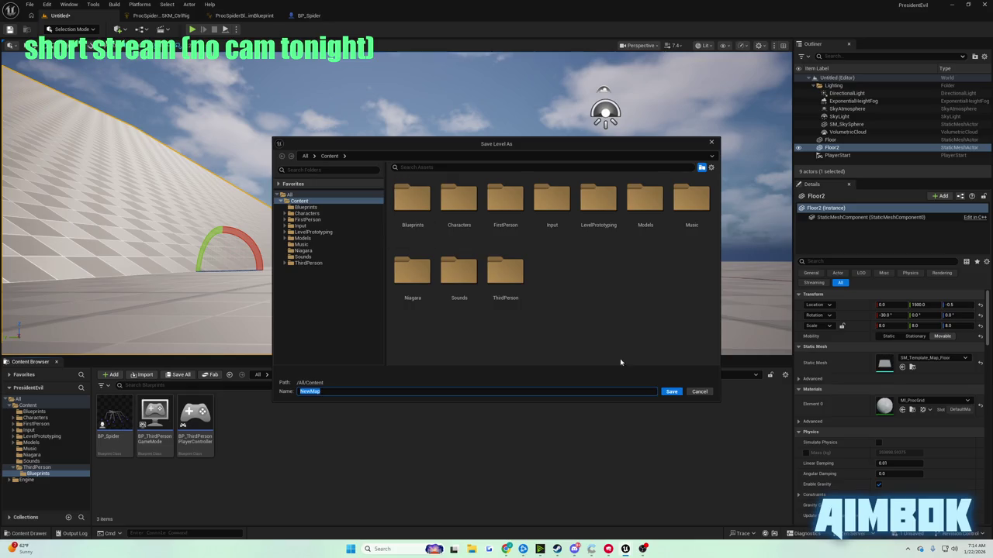
left_click(700, 392)
left_click(193, 29)
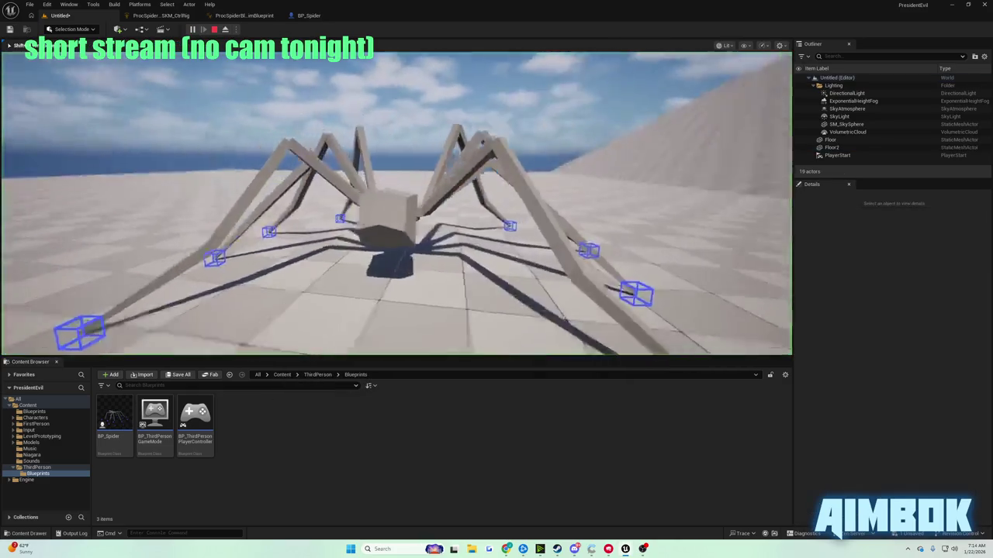
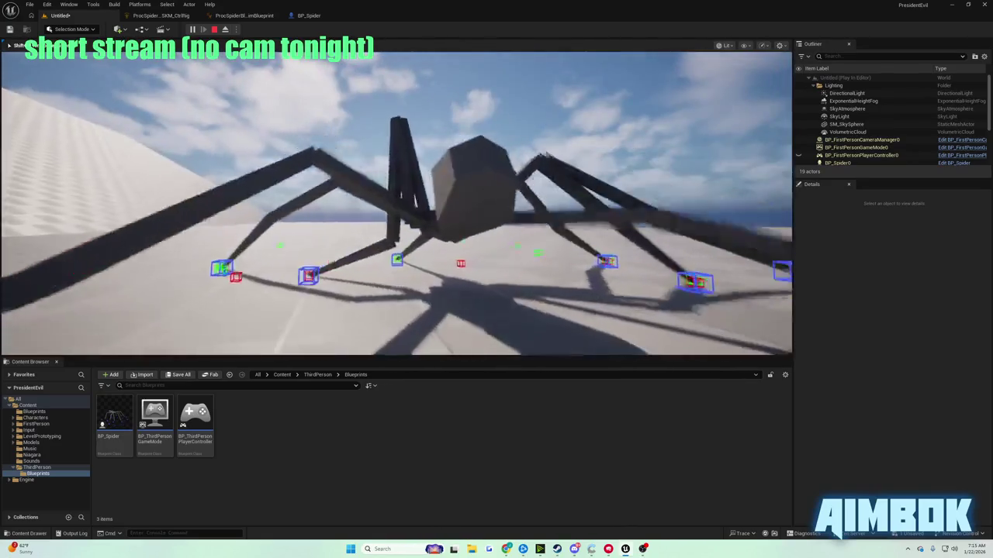
Exit Play-In-Editor back to the level holding the -30° tilted Floor2 ramp.
key("Escape")
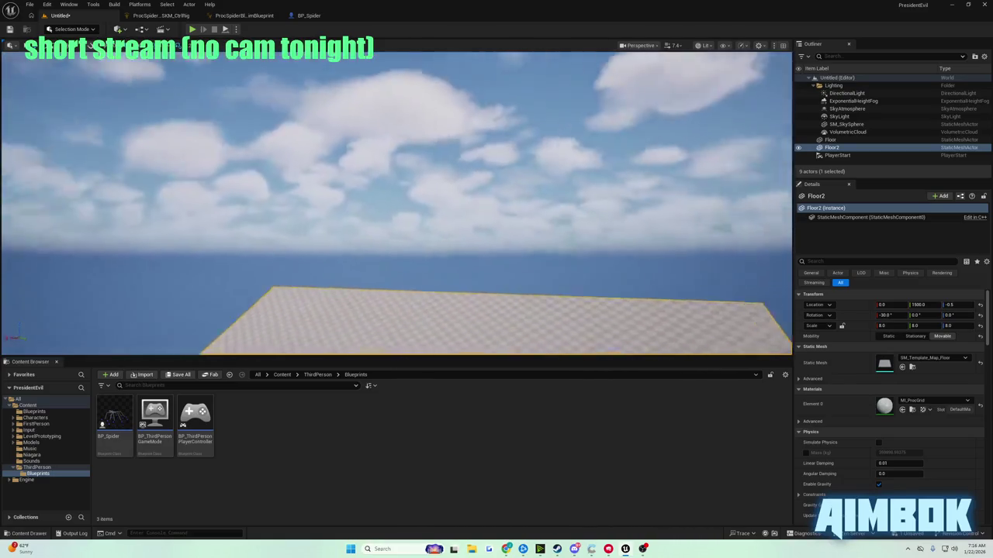
Orbit the view down over the tilted Floor2 ramp, then launch a play test with Alt+P.
left_click_drag(396, 202, 434, 233)
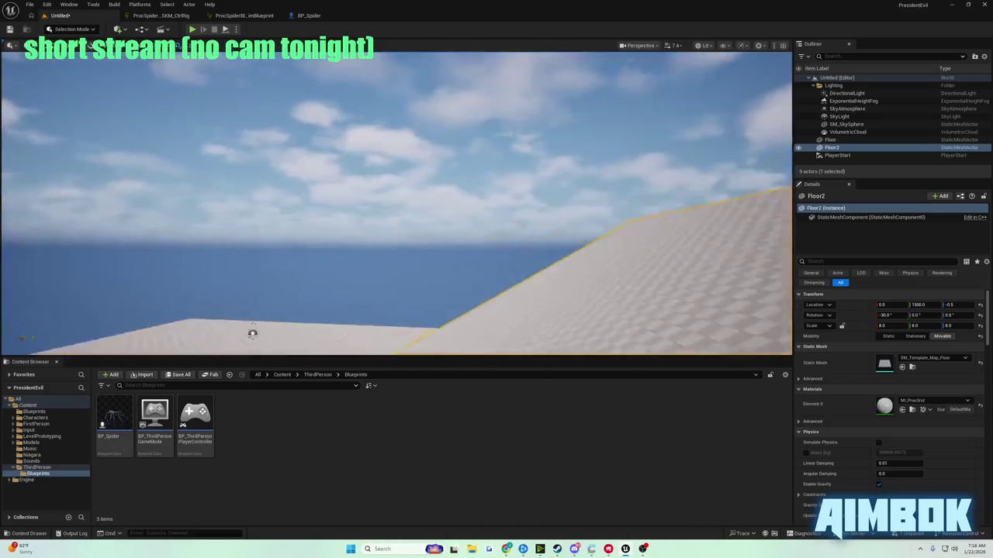
left_click_drag(252, 333, 256, 311)
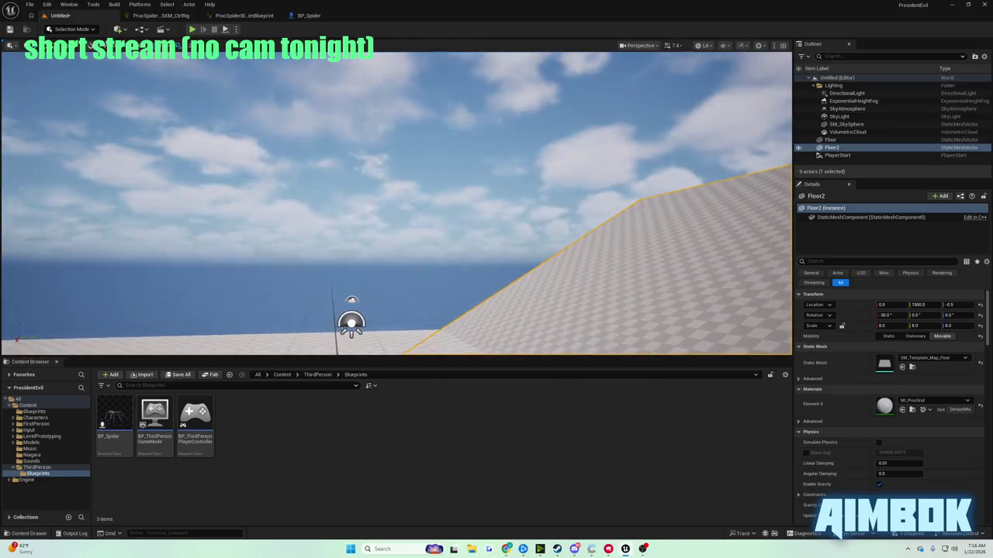
left_click_drag(256, 311, 258, 310)
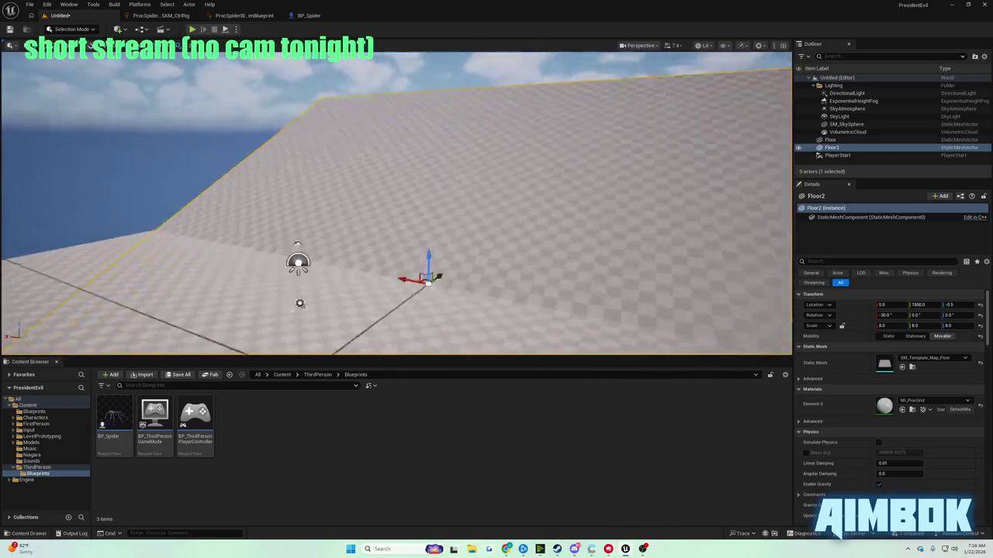
key("alt+p")
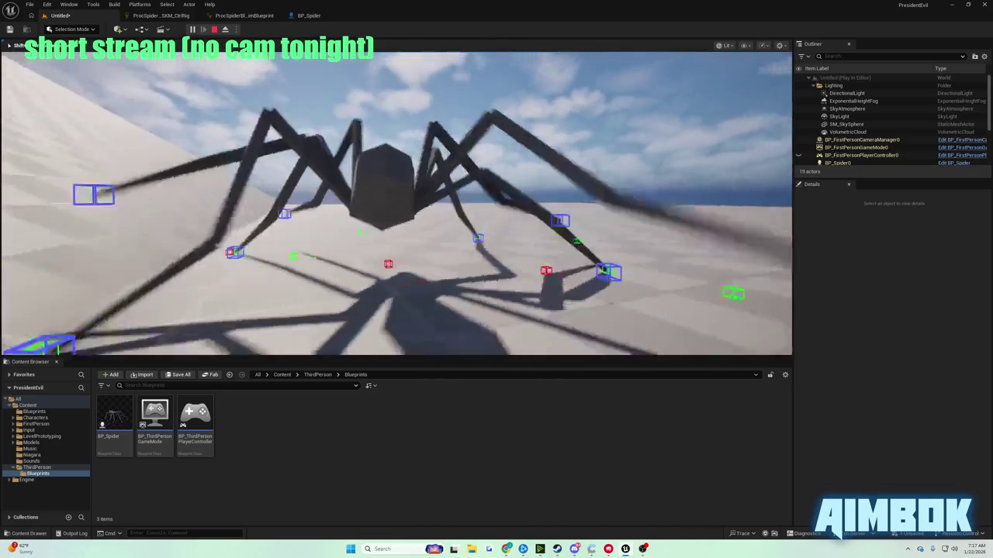
Stop the test and raise BP_Spider's Jump Z Velocity from 500 to 1500.
key("Escape")
left_click(314, 17)
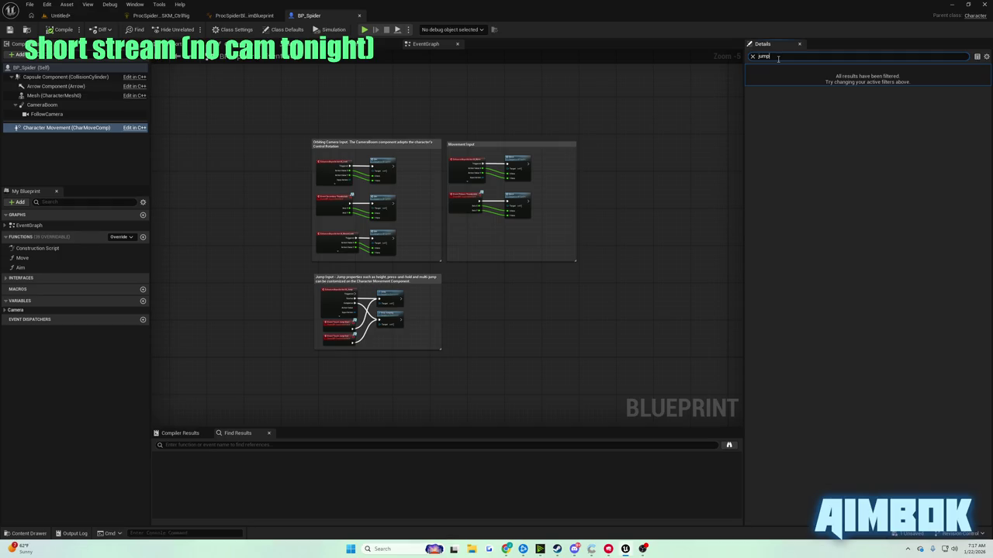
key("BackSpace")
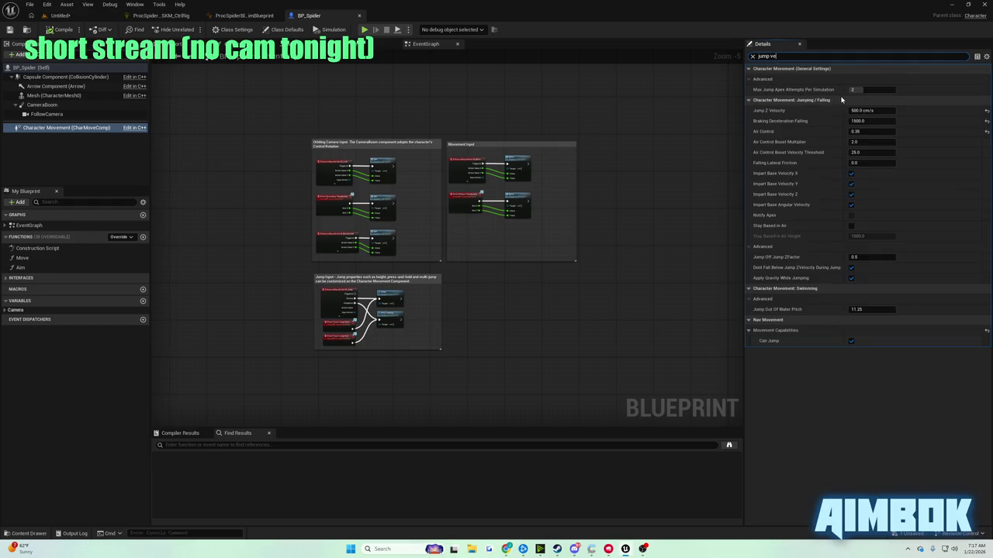
type("ve")
left_click(879, 79)
type("1000")
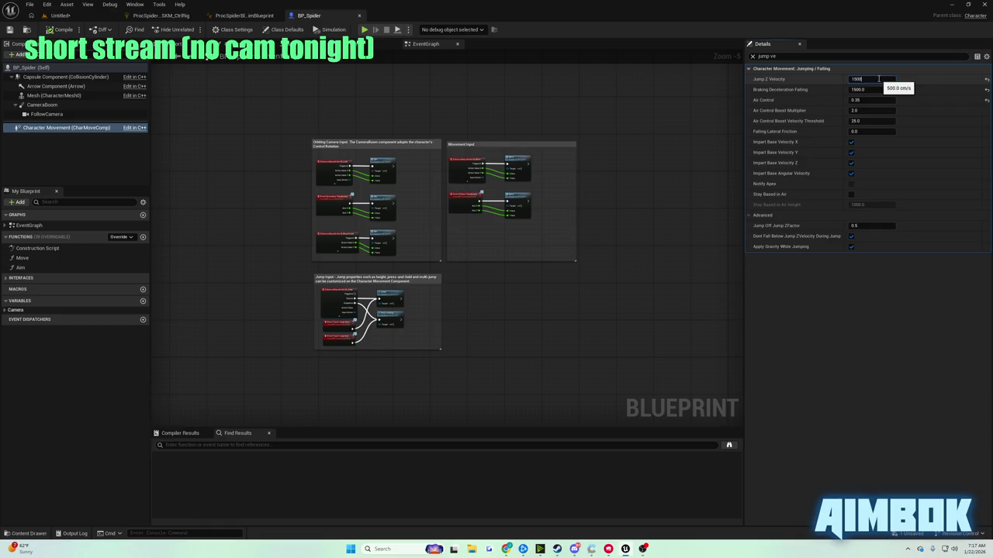
key("Return")
Compile and save BP_Spider, start a new play test, and make the spider jump.
left_click(60, 29)
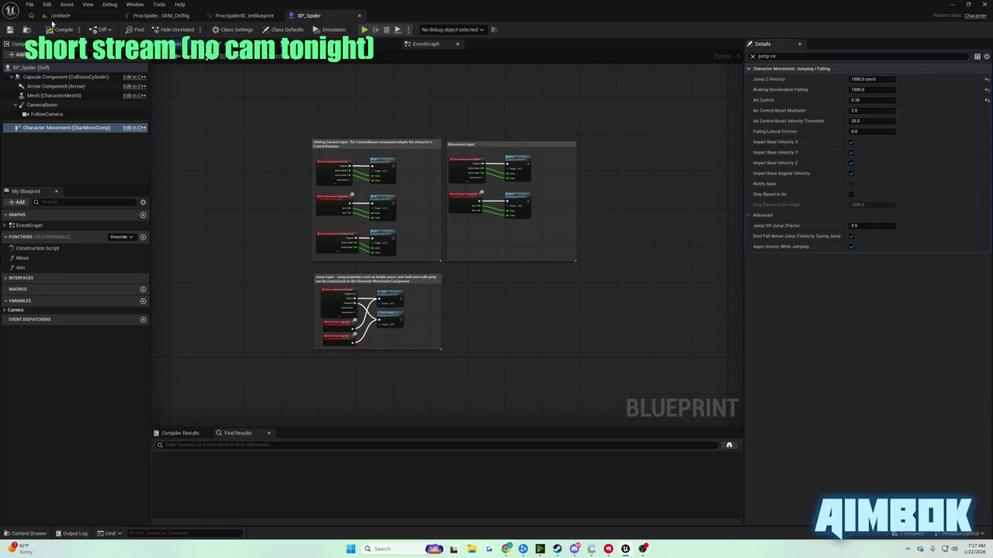
key("alt+p")
key("space")
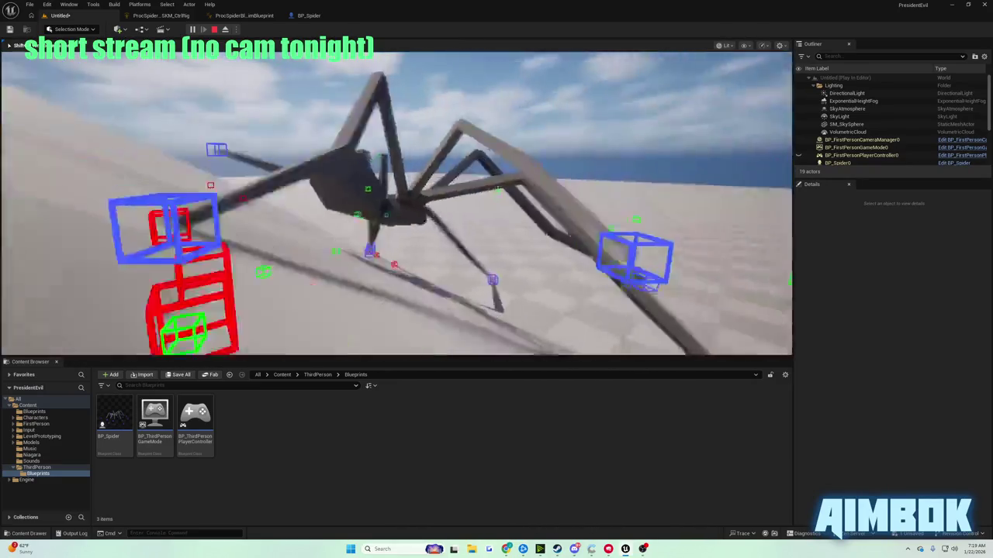
End the ramp jump test and return to the level editor.
key("Escape")
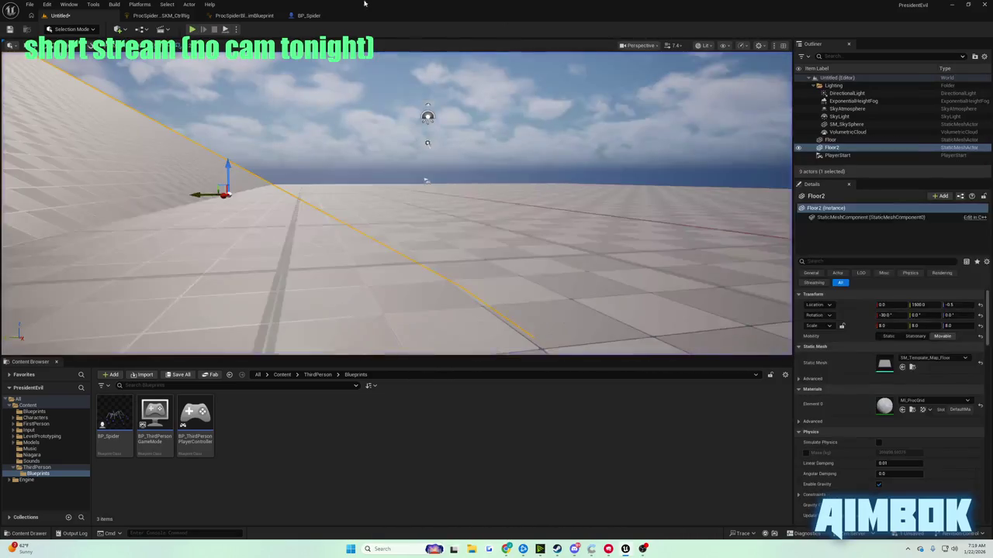
Set BP_Spider's Walkable Floor Angle to 90° and go back to the level.
left_click(302, 15)
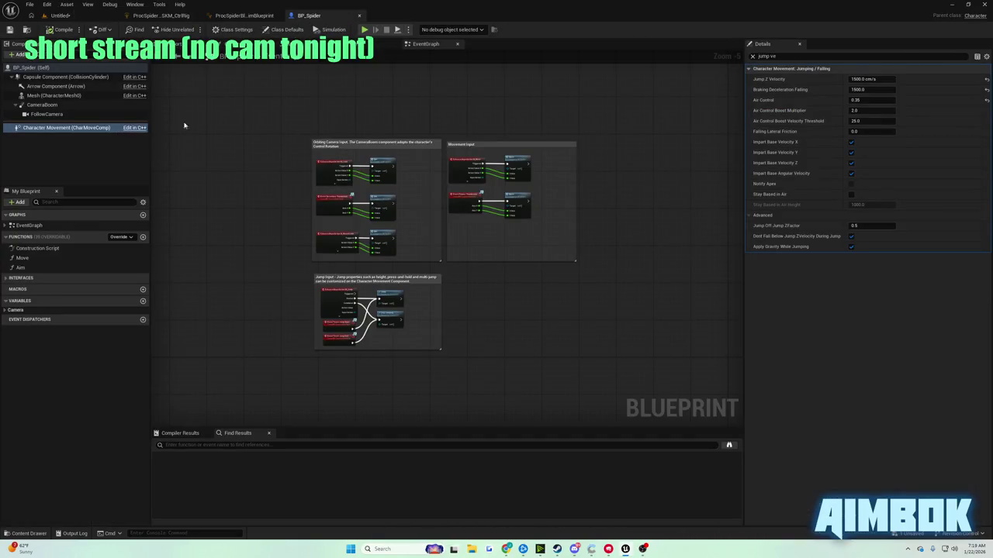
left_click(814, 56)
type("step an")
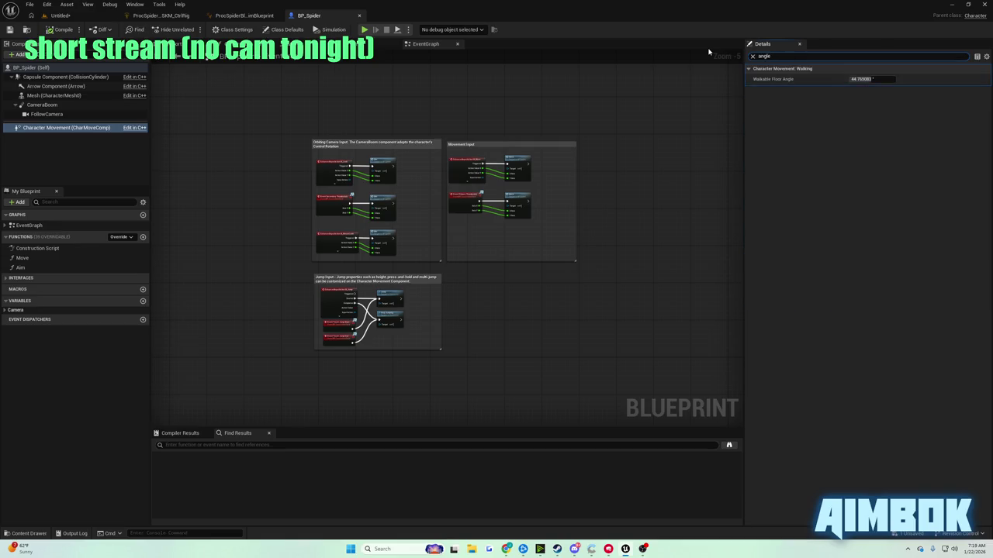
left_click(864, 80)
type("90")
key("Return")
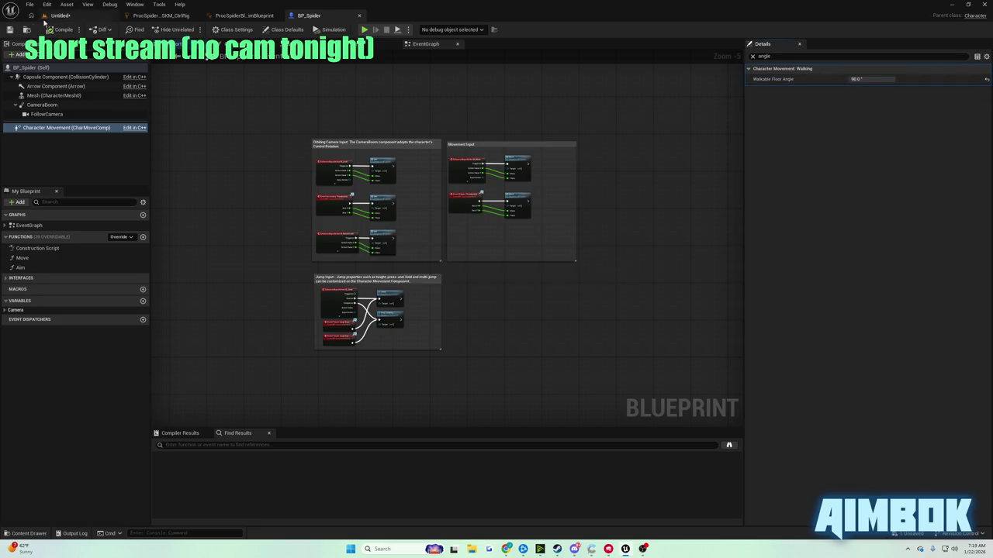
left_click(61, 16)
Frame Floor2, rotate its pitch by -60° so it stands upright as a wall, and start playing.
key("f")
key("e")
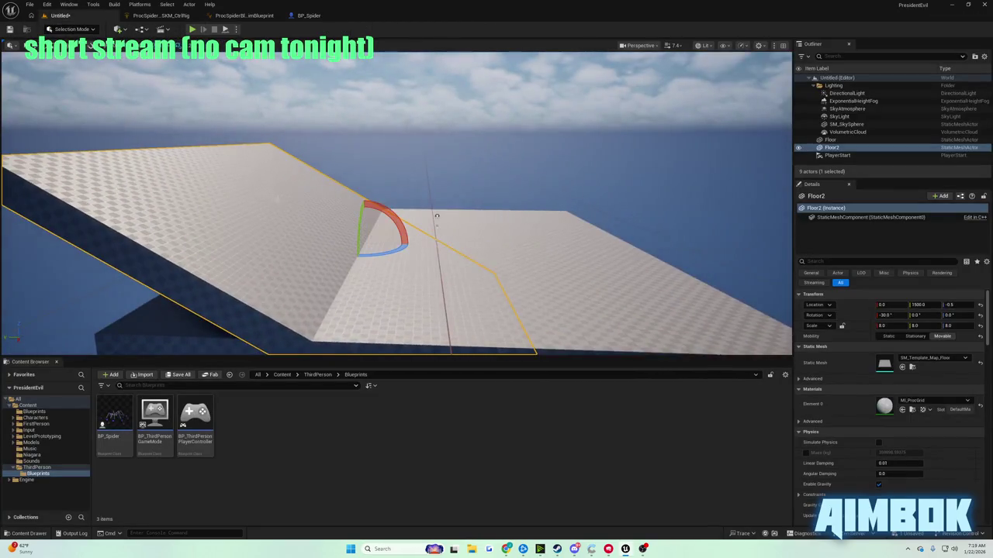
mouse_move(391, 214)
left_mouse_down()
mouse_move(403, 218)
mouse_move(396, 214)
left_mouse_up()
key("w")
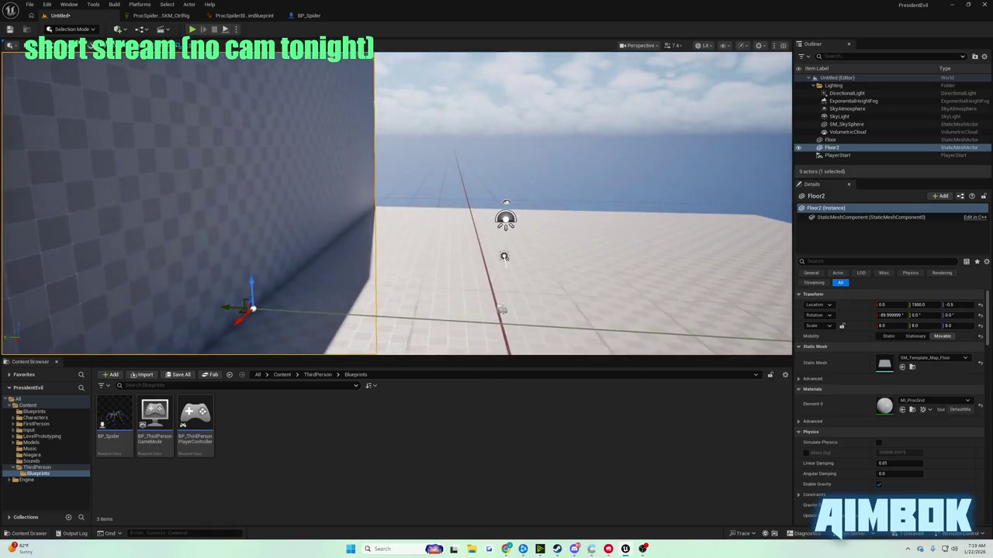
left_click(192, 29)
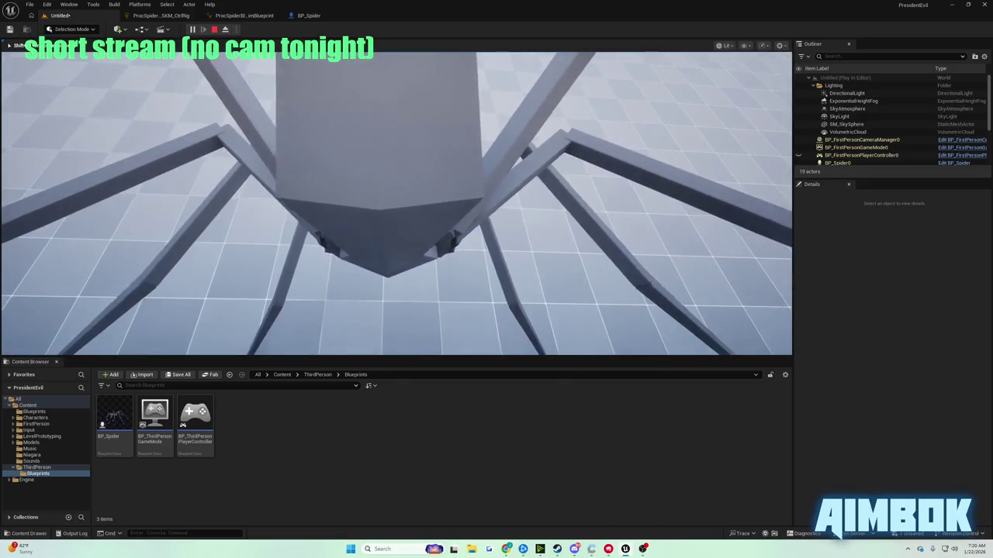
Rerun the play test with the spider on the Floor2 wall at about -80°, then stop it.
key("Escape")
left_click(309, 15)
left_click(56, 16)
key("f")
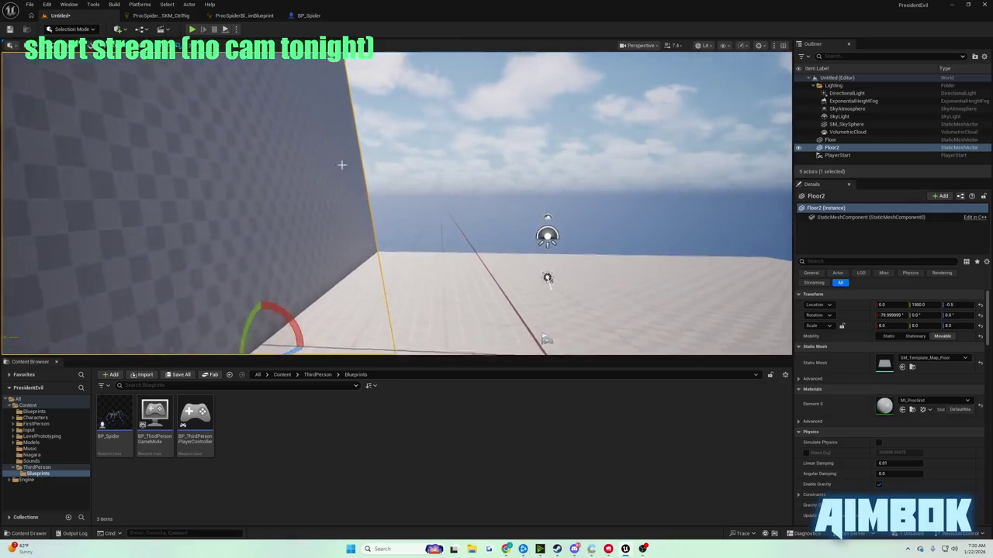
left_click(192, 30)
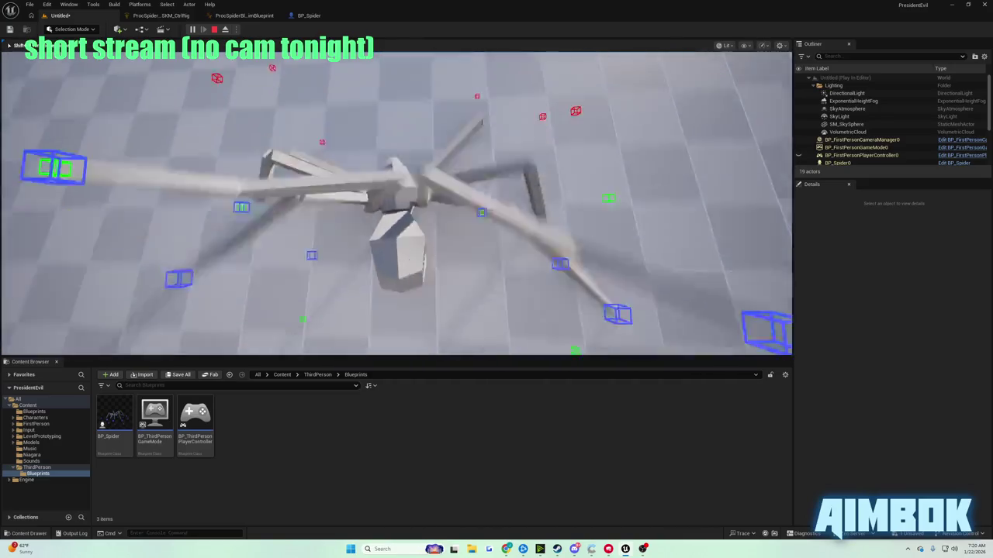
key("Escape")
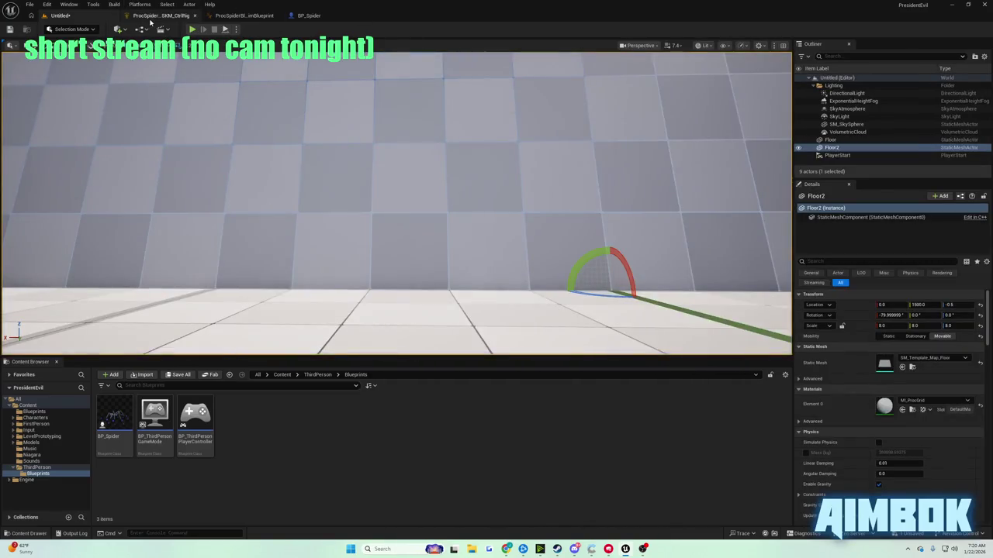
Lower BP_Spider's Walkable Floor Angle to 1.0° and rerun the wall play test.
left_click(161, 16)
left_click(308, 15)
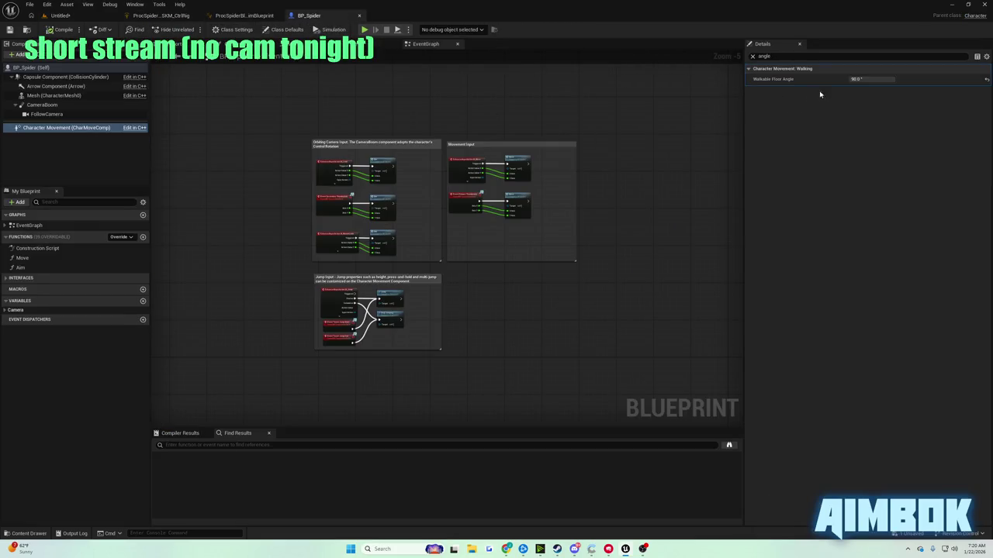
left_click(857, 79)
type("1")
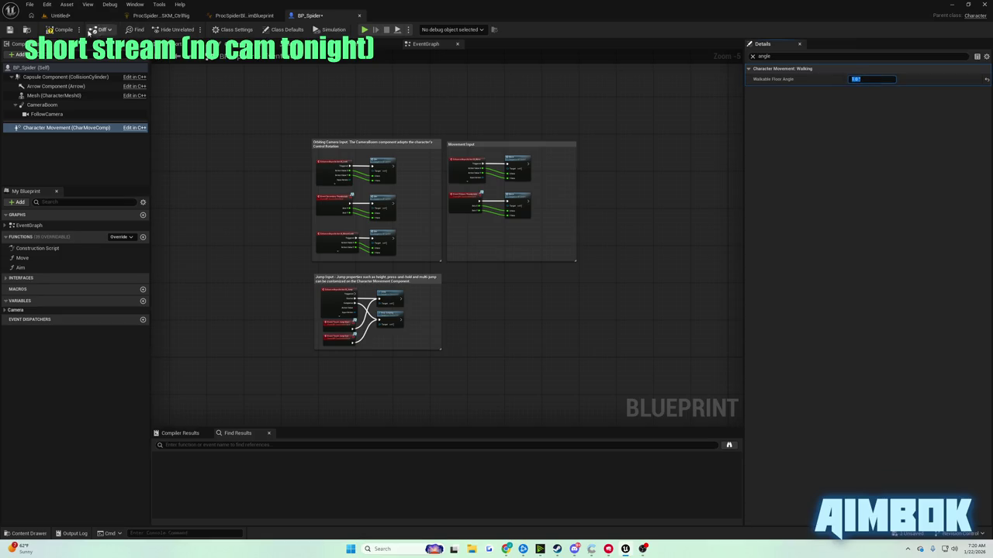
left_click(63, 16)
left_click(193, 30)
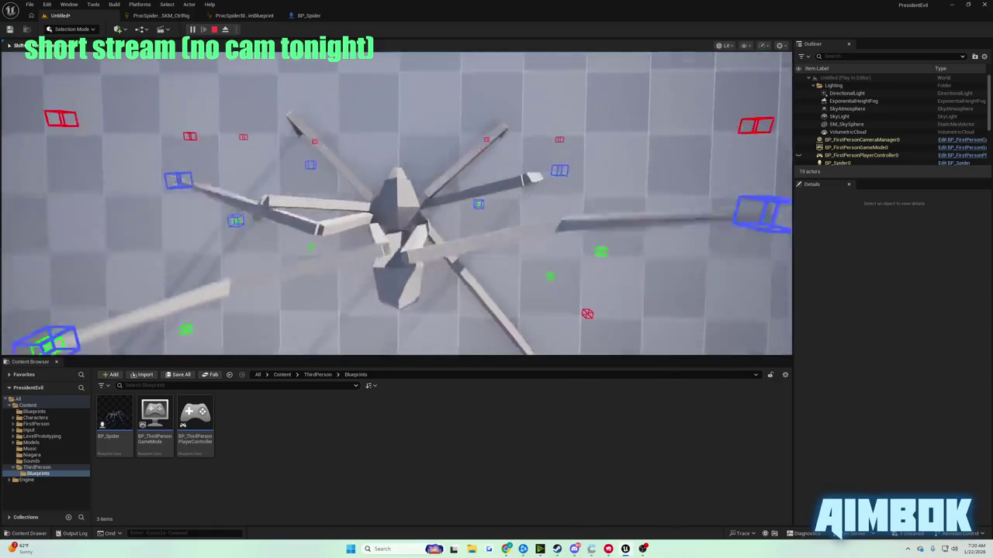
key("Escape")
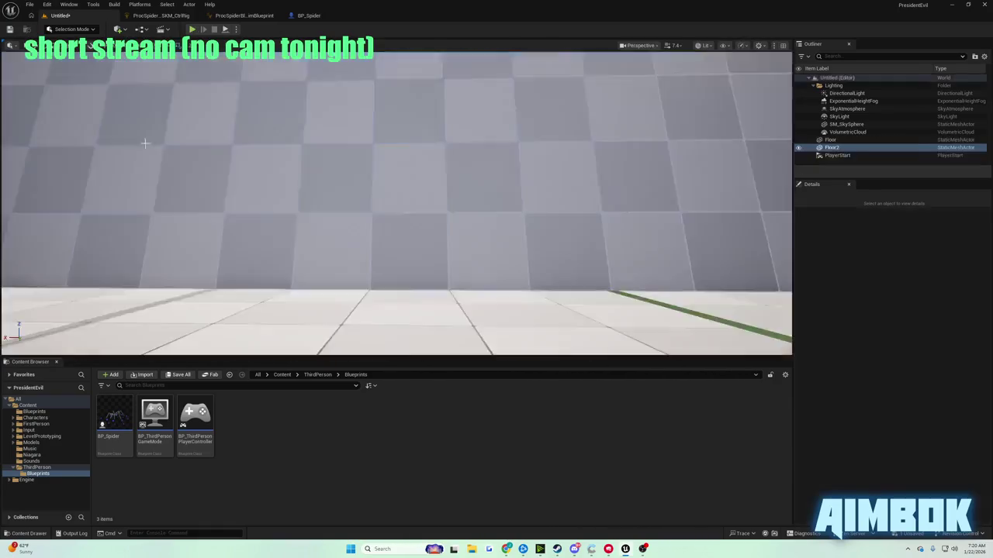
Look through the spider control rig and ProcSpider animation blueprint tabs, ending on BP_Spider.
left_click(308, 16)
left_click(309, 15)
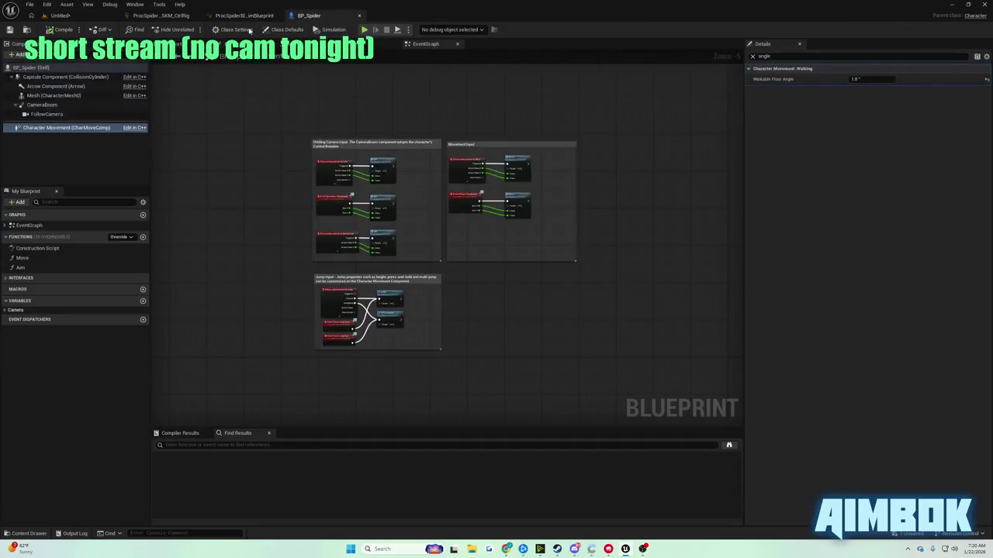
left_click(143, 17)
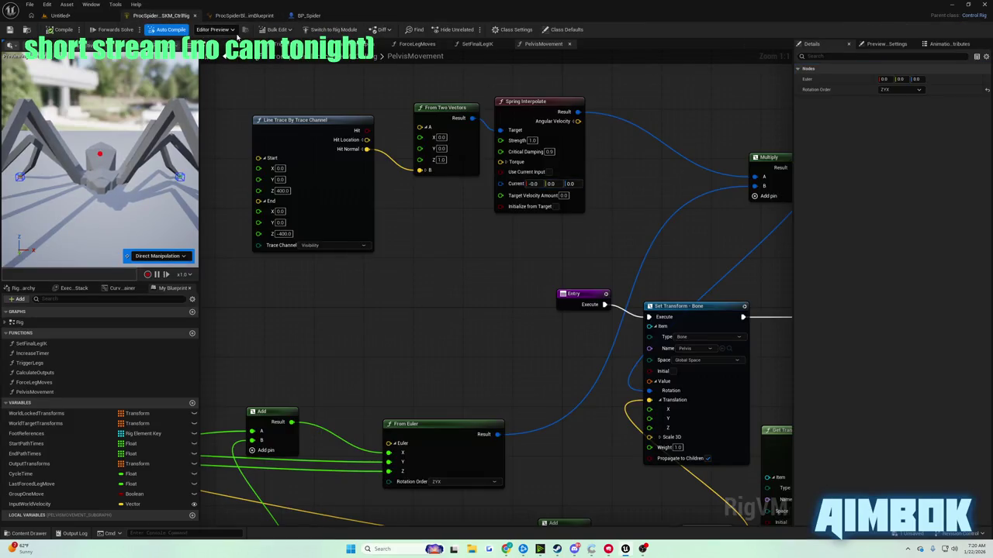
left_click(235, 17)
left_click(309, 16)
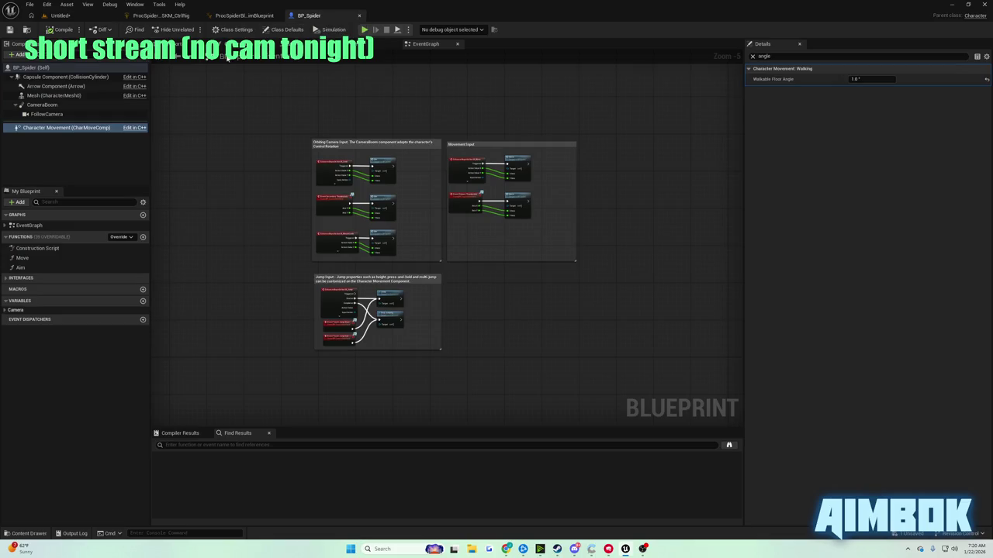
Reset Character Movement's Walkable Floor Angle to its 44.77° default, save, and return beside the Floor2 wall.
left_click(77, 128)
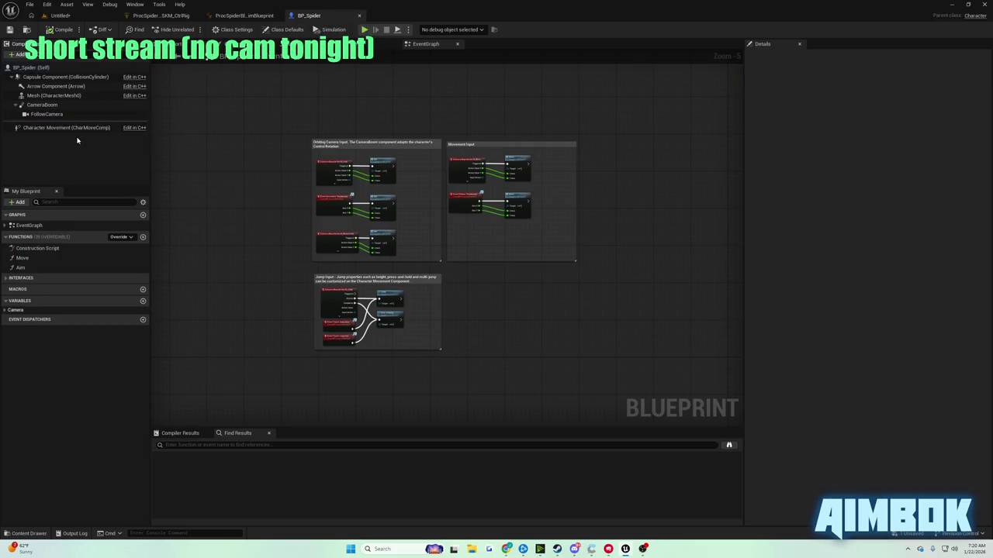
left_click(987, 79)
key("ctrl+s")
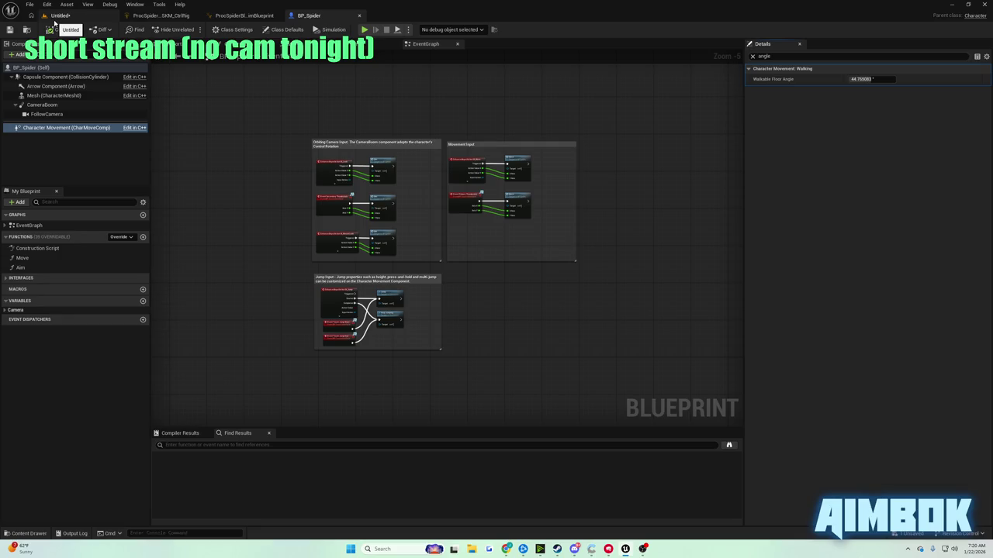
left_click(55, 17)
mouse_move(269, 98)
left_mouse_down()
mouse_move(241, 205)
mouse_move(258, 109)
left_mouse_up()
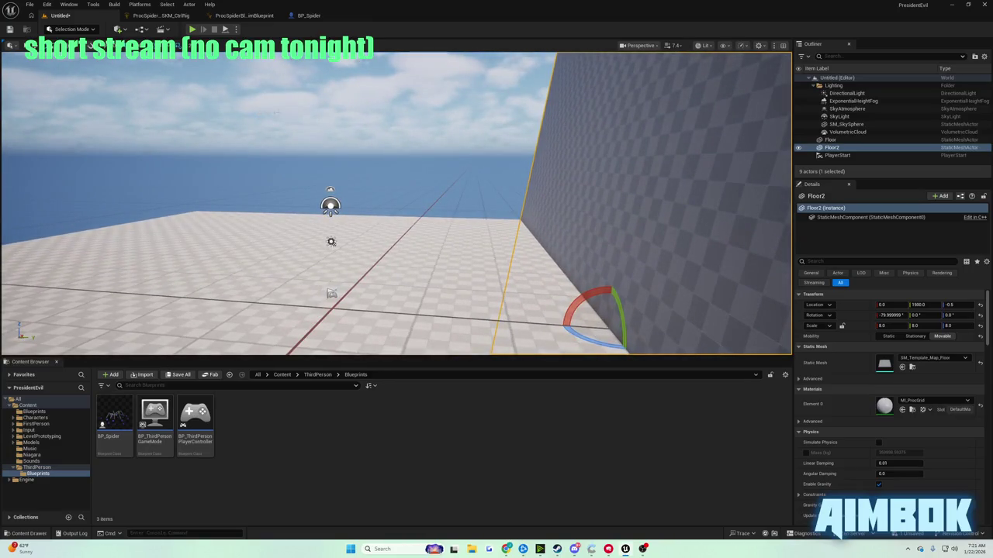